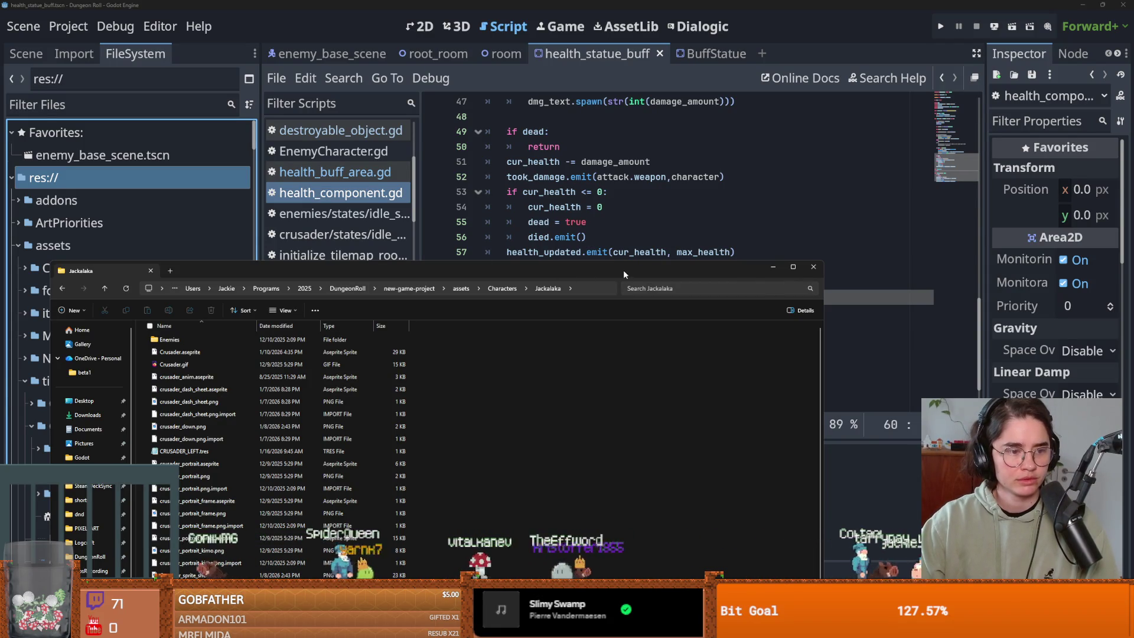
# Step: Replace 'pass' on line 60 of can_heal with an unfinished 'if cur_health', then show enemy_base_scene's nodes
pyautogui.click(814, 266)
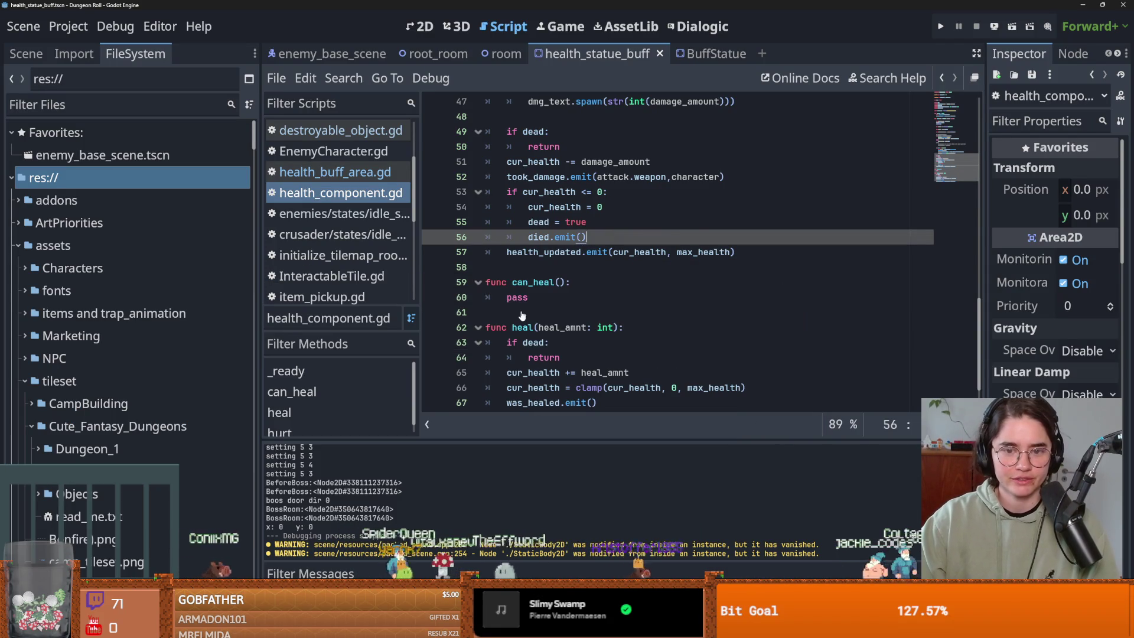
pyautogui.doubleClick(518, 297)
pyautogui.write('if ma')
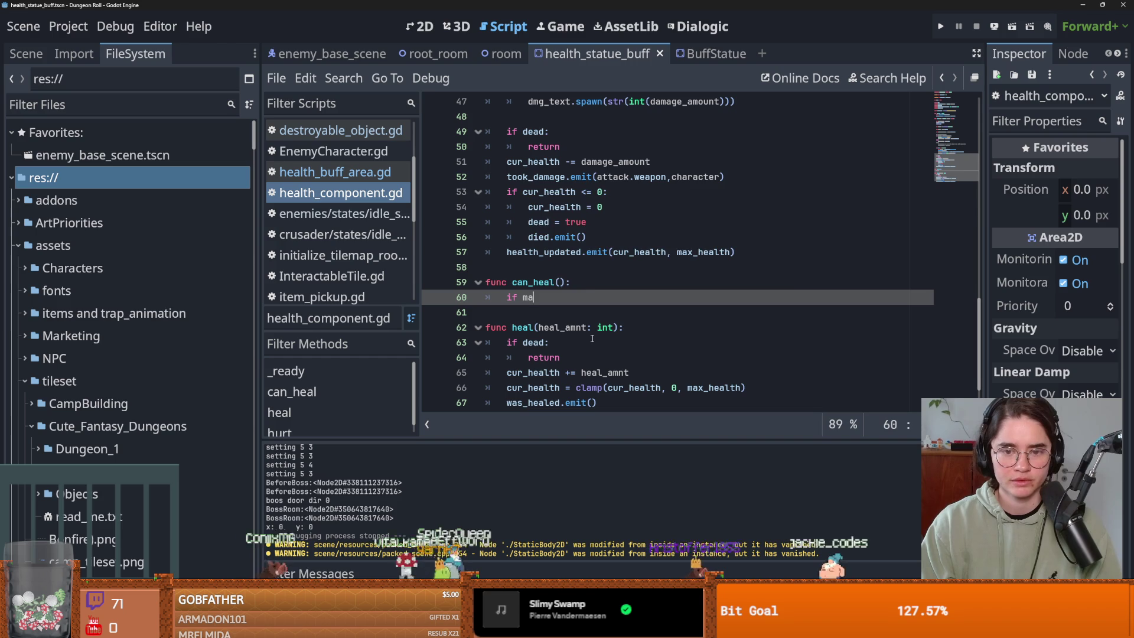
pyautogui.press('BackSpace')
pyautogui.press('BackSpace')
pyautogui.write('cu')
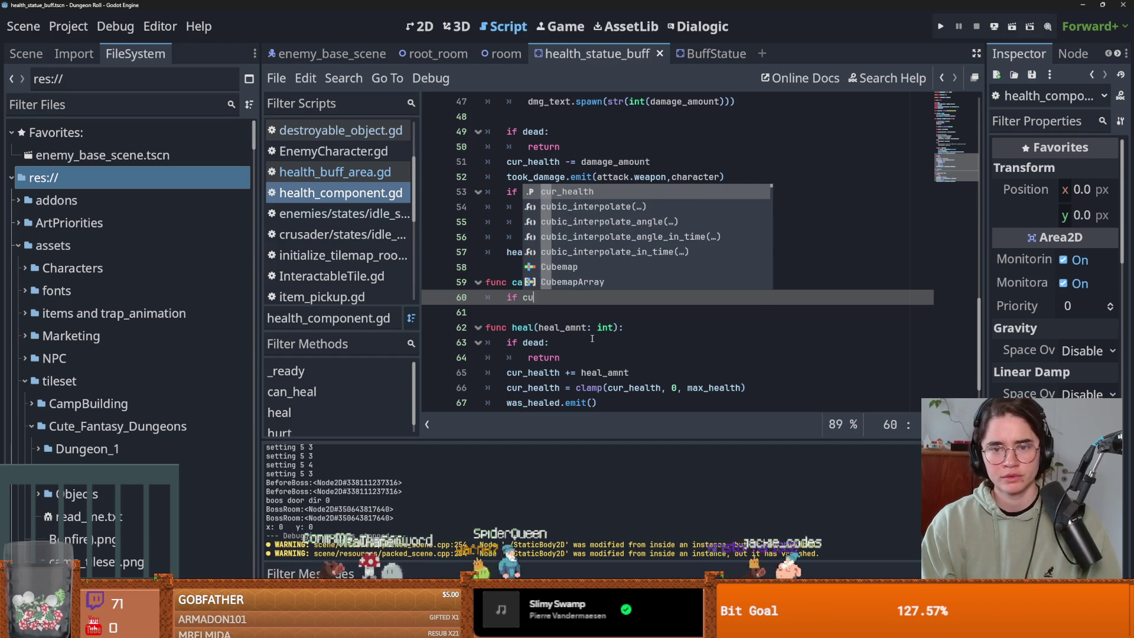
pyautogui.press('Return')
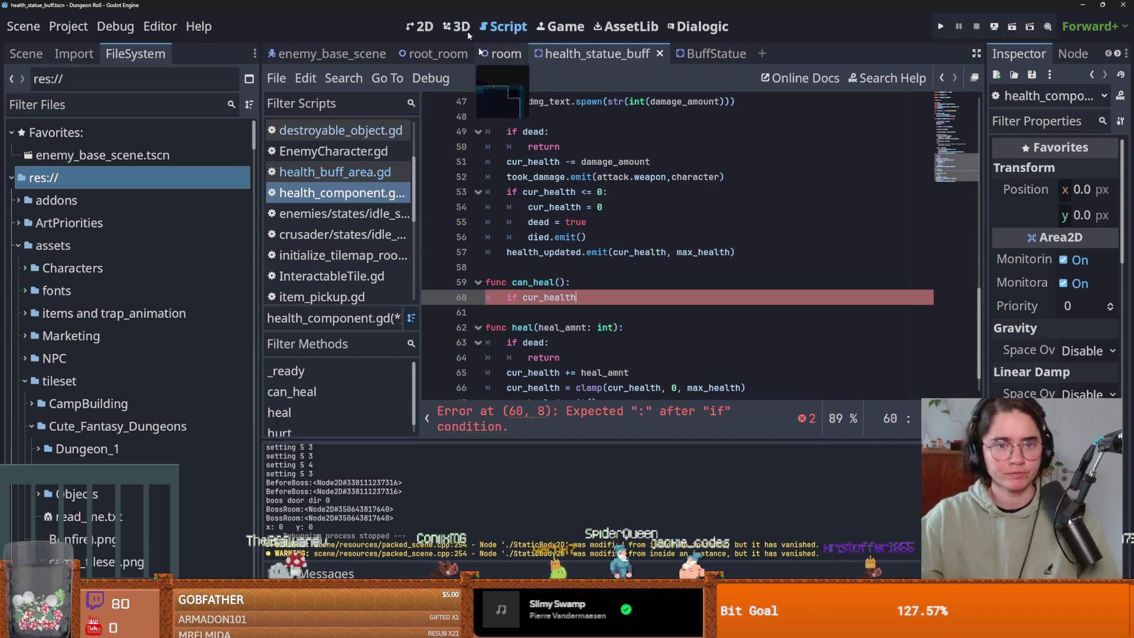
pyautogui.click(331, 54)
pyautogui.click(26, 54)
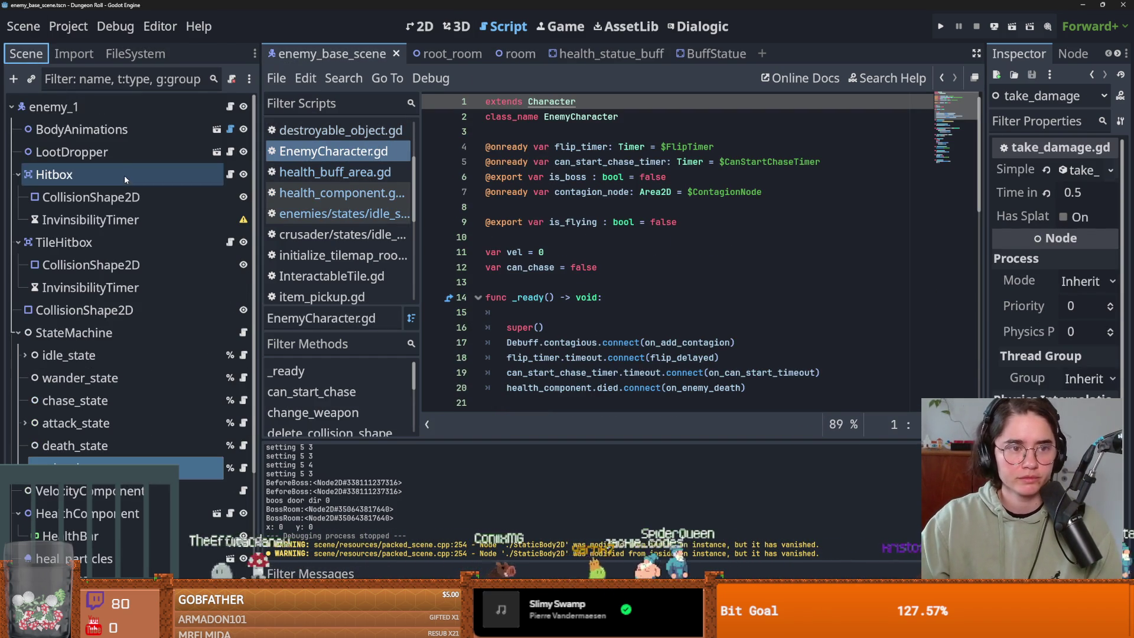
# Step: Collapse the Hitbox and TileHitbox branches under enemy_1 and save the scene
pyautogui.doubleClick(119, 107)
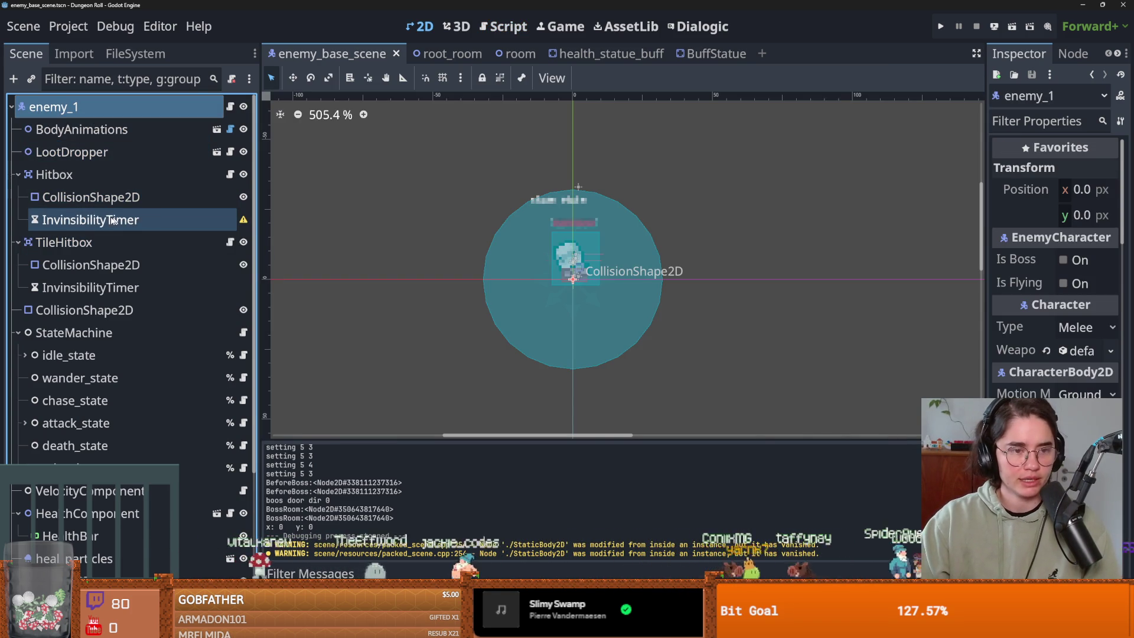
pyautogui.click(19, 174)
pyautogui.click(18, 197)
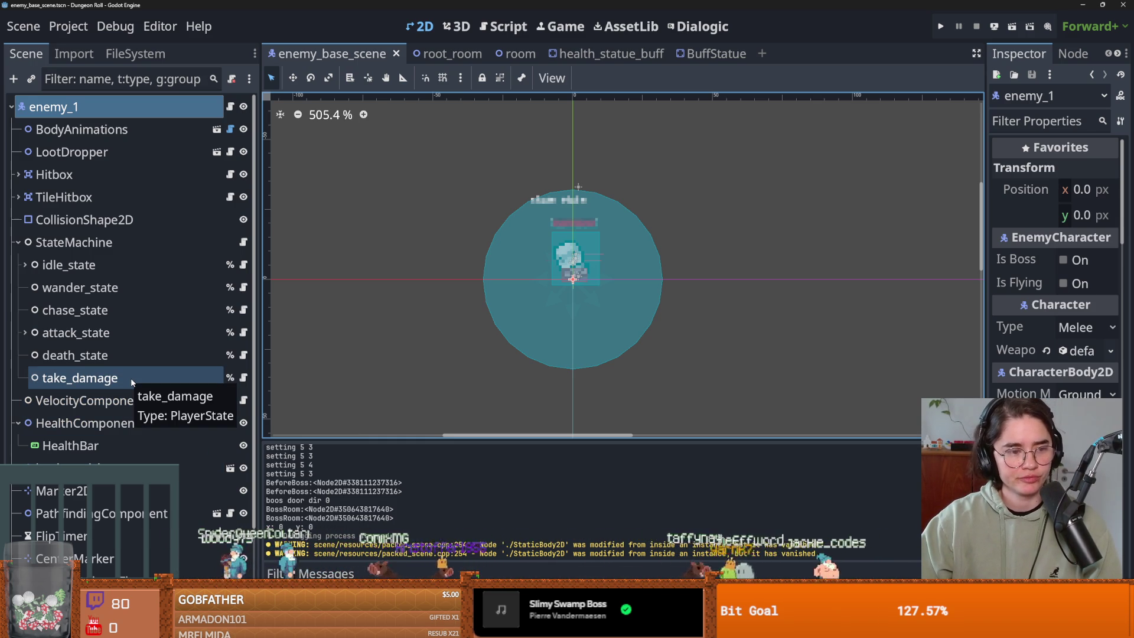
pyautogui.hotkey('ctrl', 's')
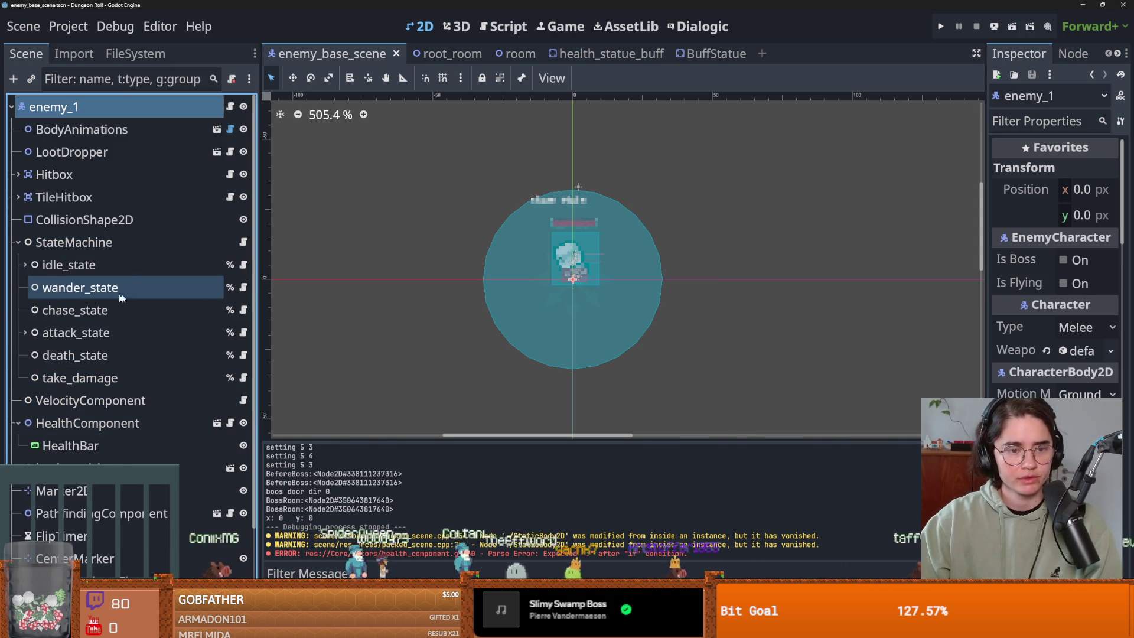
# Step: Resize the scene and inspector docks, open enemy_1's script, and collapse StateMachine
pyautogui.moveTo(261, 290); pyautogui.dragTo(317, 289)
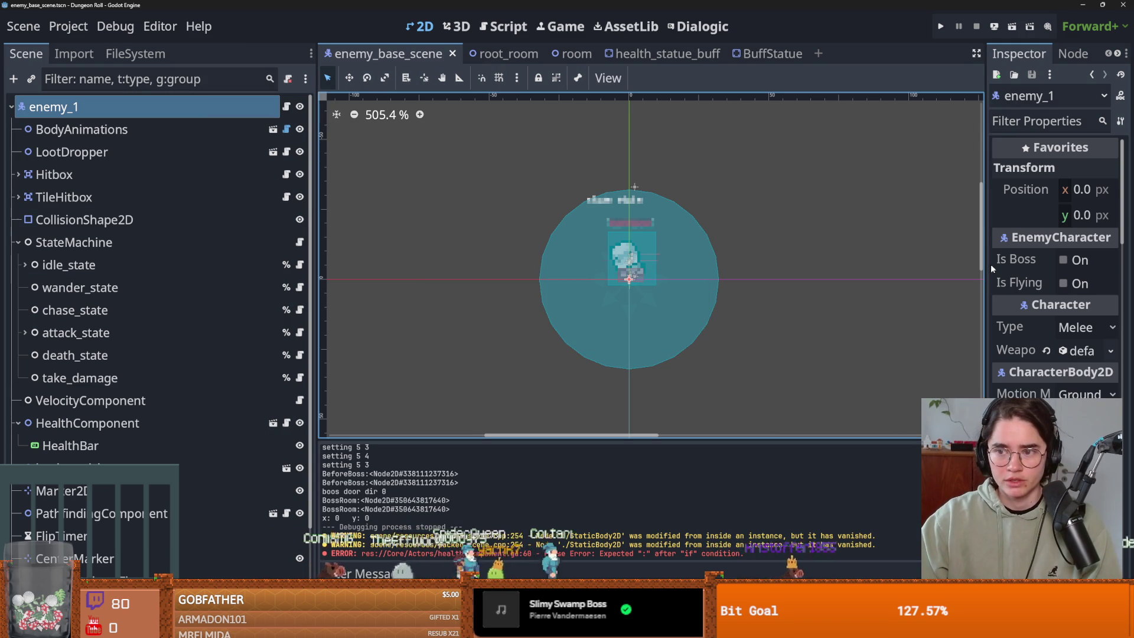
pyautogui.moveTo(986, 264); pyautogui.dragTo(925, 264)
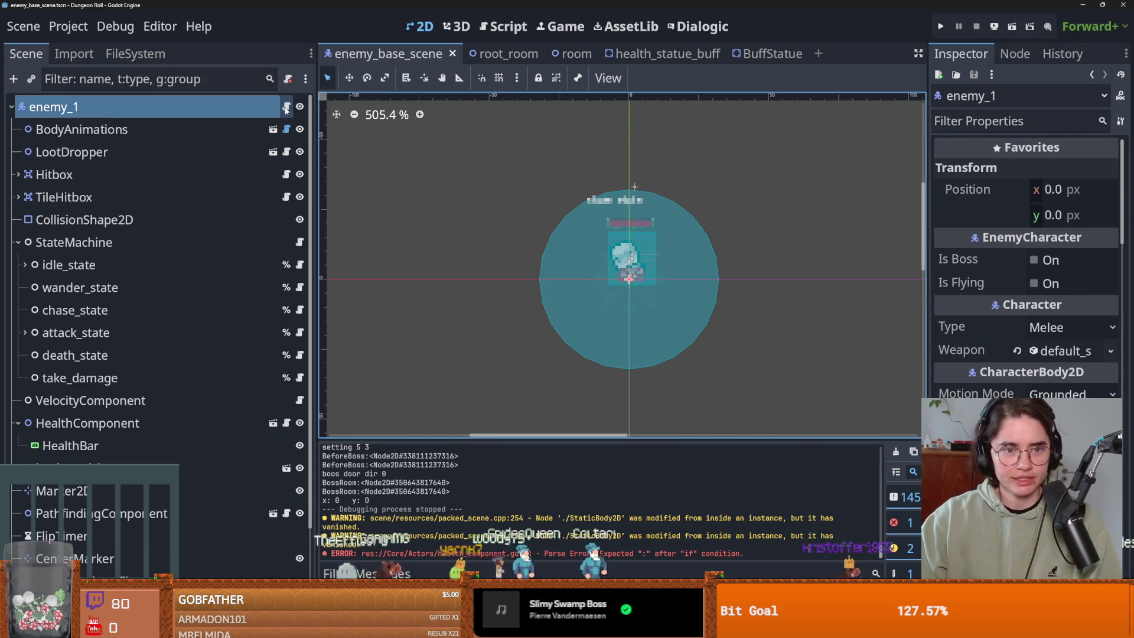
pyautogui.click(286, 108)
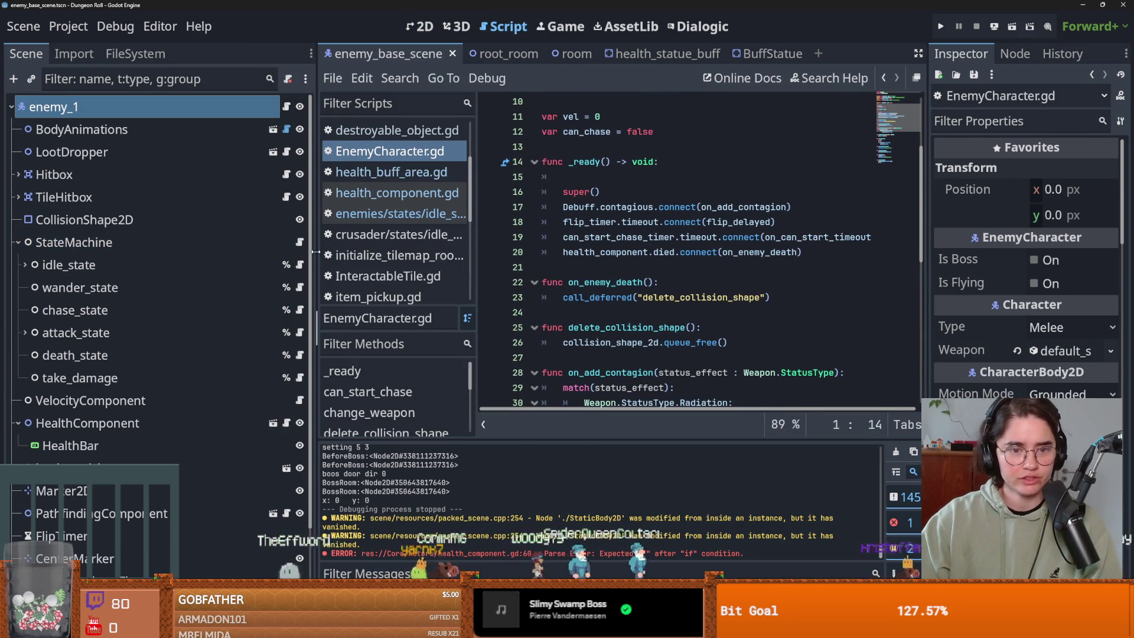
pyautogui.moveTo(316, 252); pyautogui.dragTo(240, 253)
pyautogui.click(17, 243)
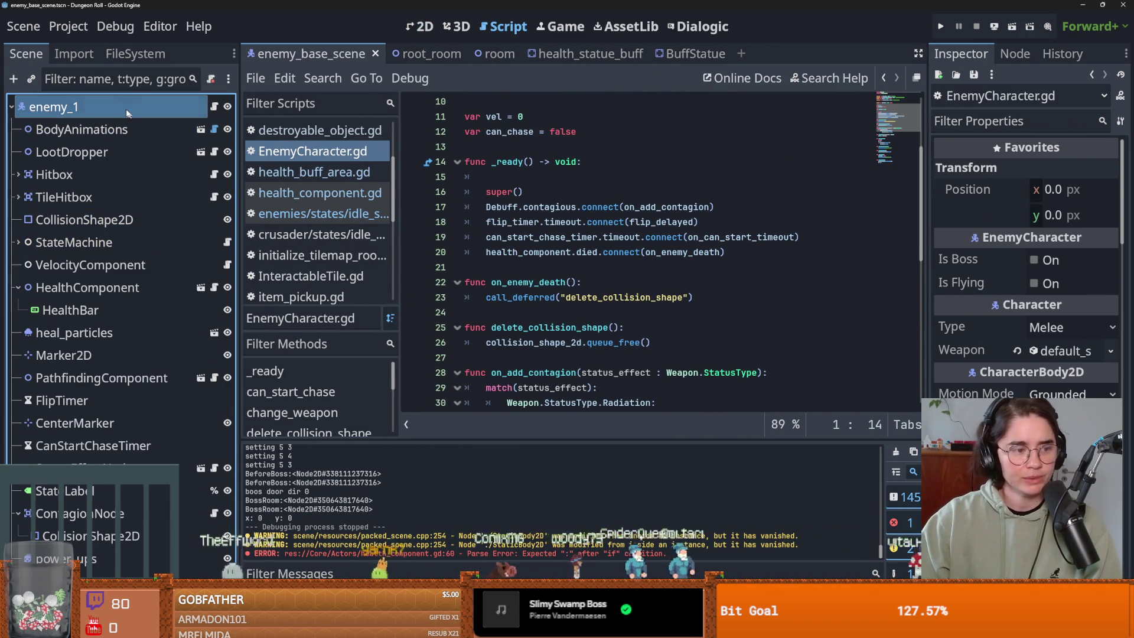
pyautogui.doubleClick(126, 104)
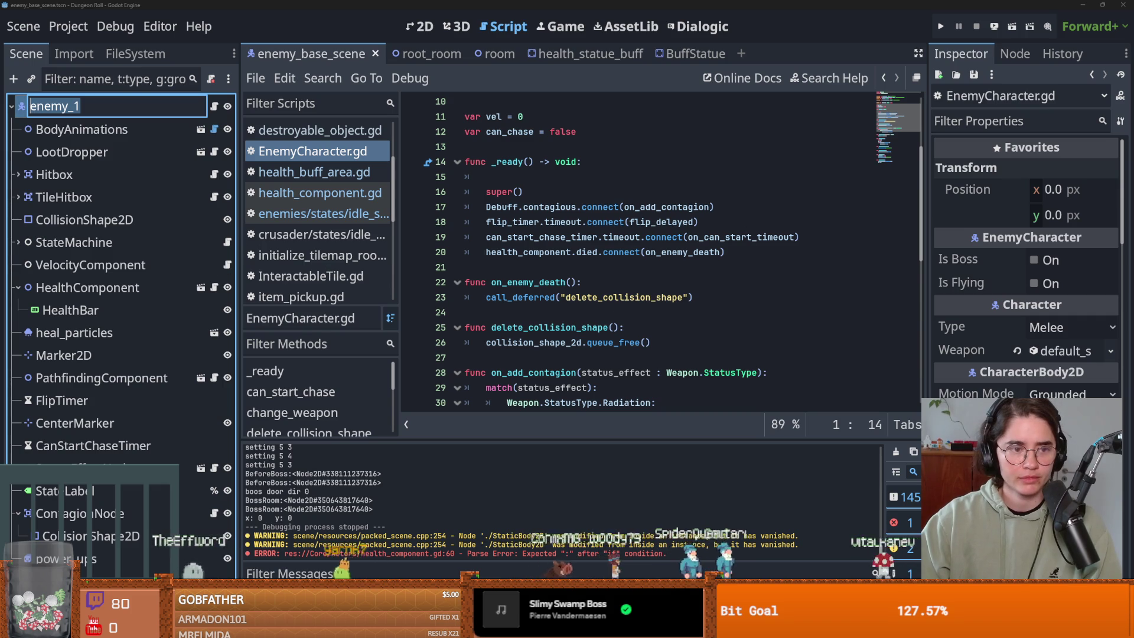
pyautogui.press('Escape')
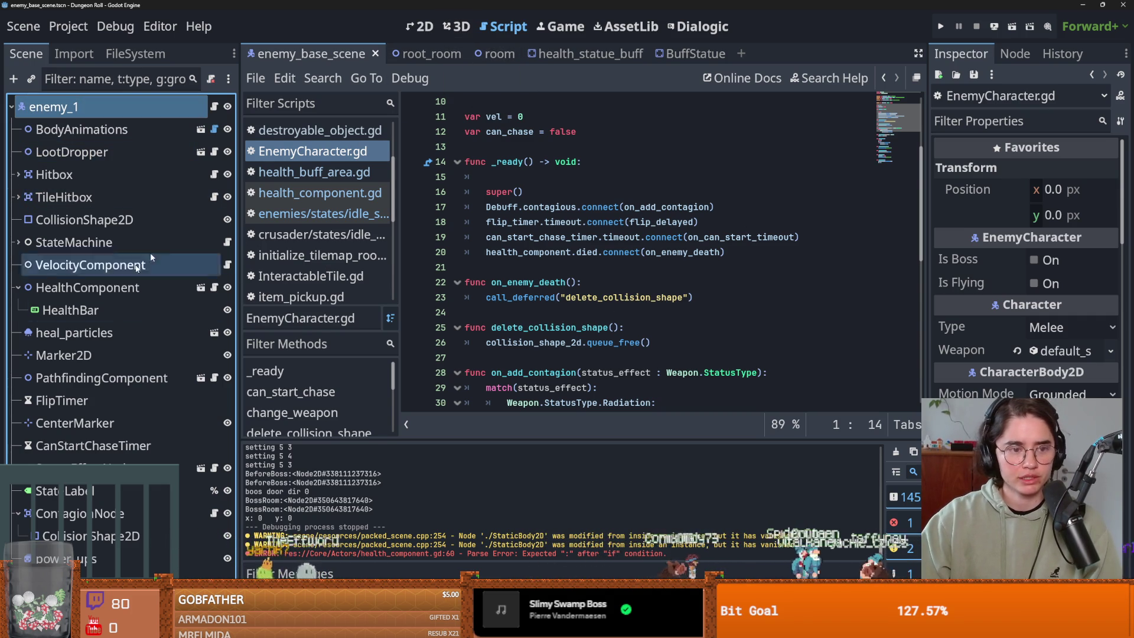
# Step: Extend the can_heal condition to 'if cur_health < max_health:'
pyautogui.click(214, 287)
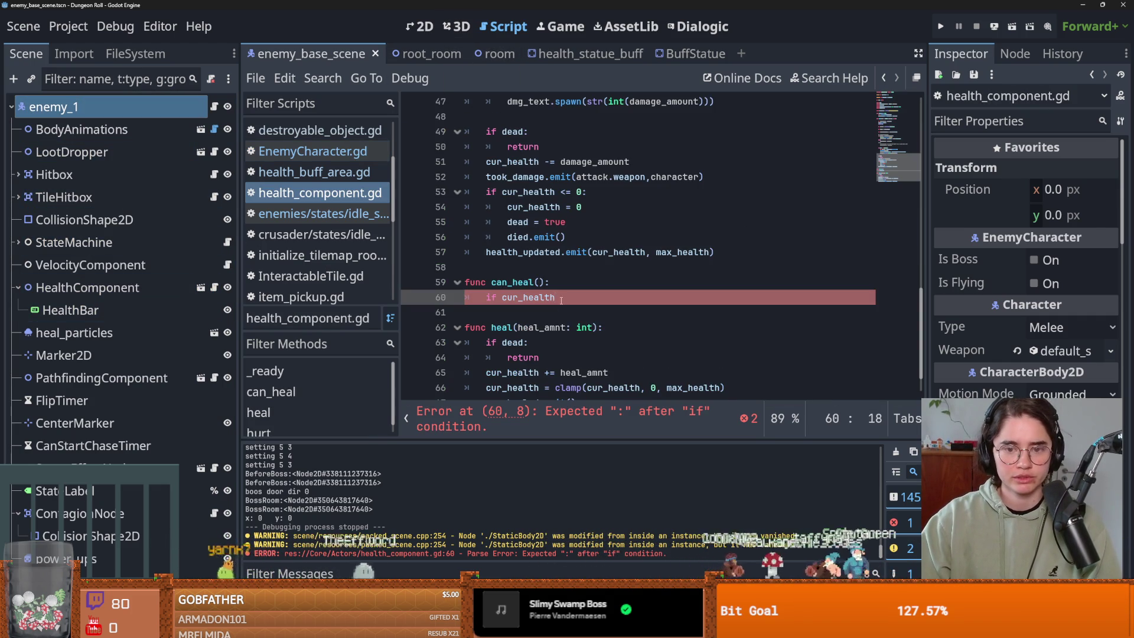
pyautogui.scroll(15, 561, 300)
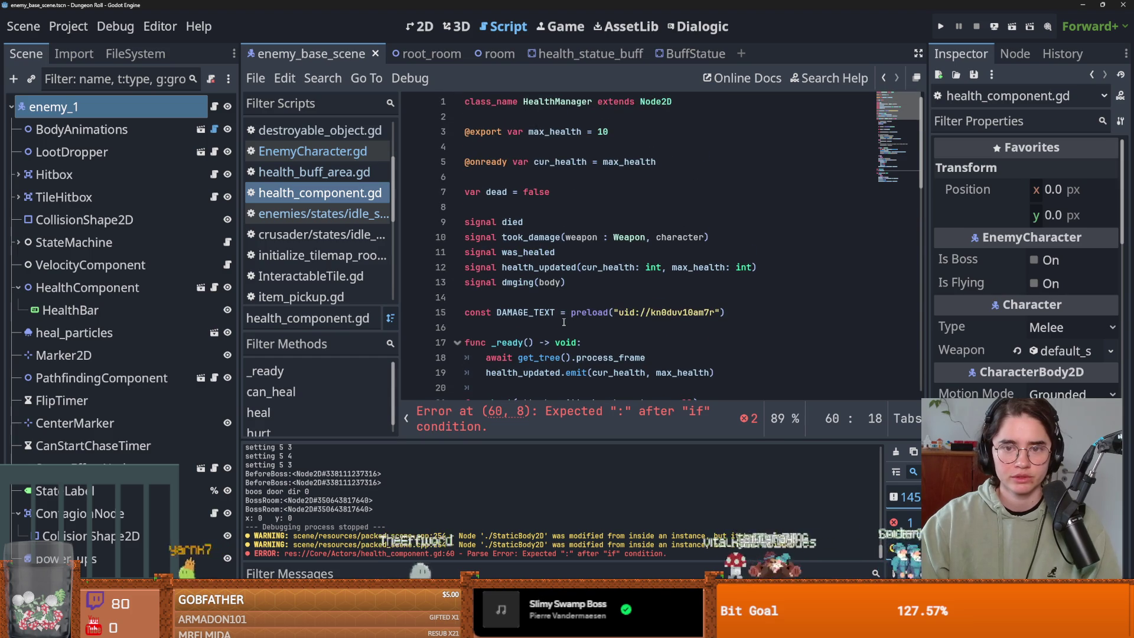
pyautogui.scroll(-15, 564, 322)
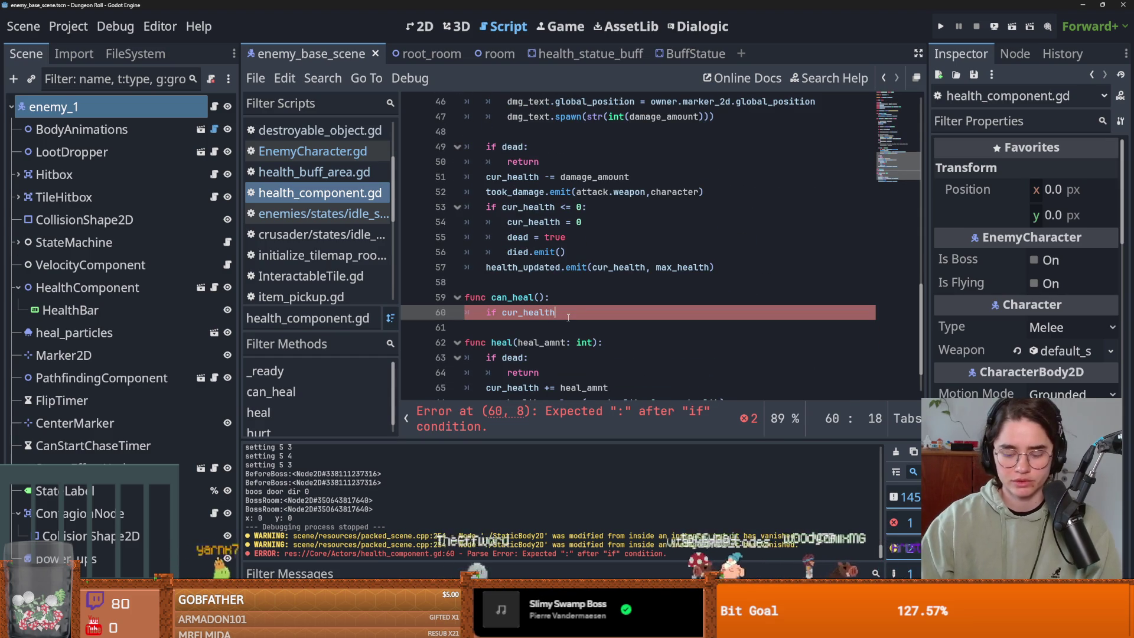
pyautogui.write(' < ma')
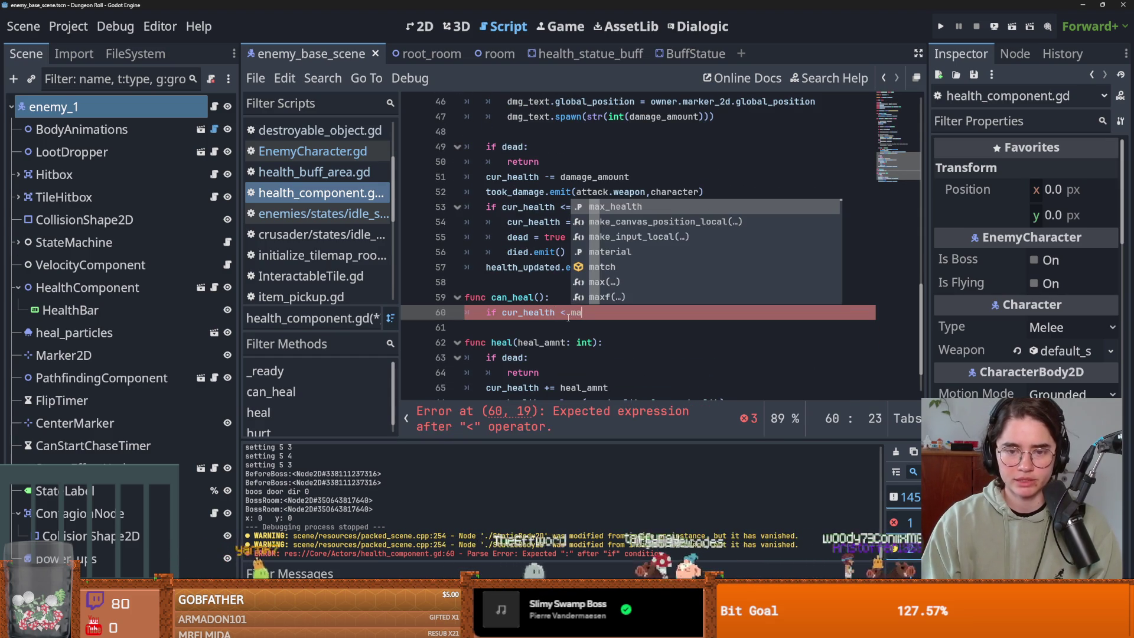
pyautogui.press('Return')
pyautogui.write(':')
# Step: Add 'return true' under the condition and an else branch returning false, then save
pyautogui.press('Return')
pyautogui.write('r')
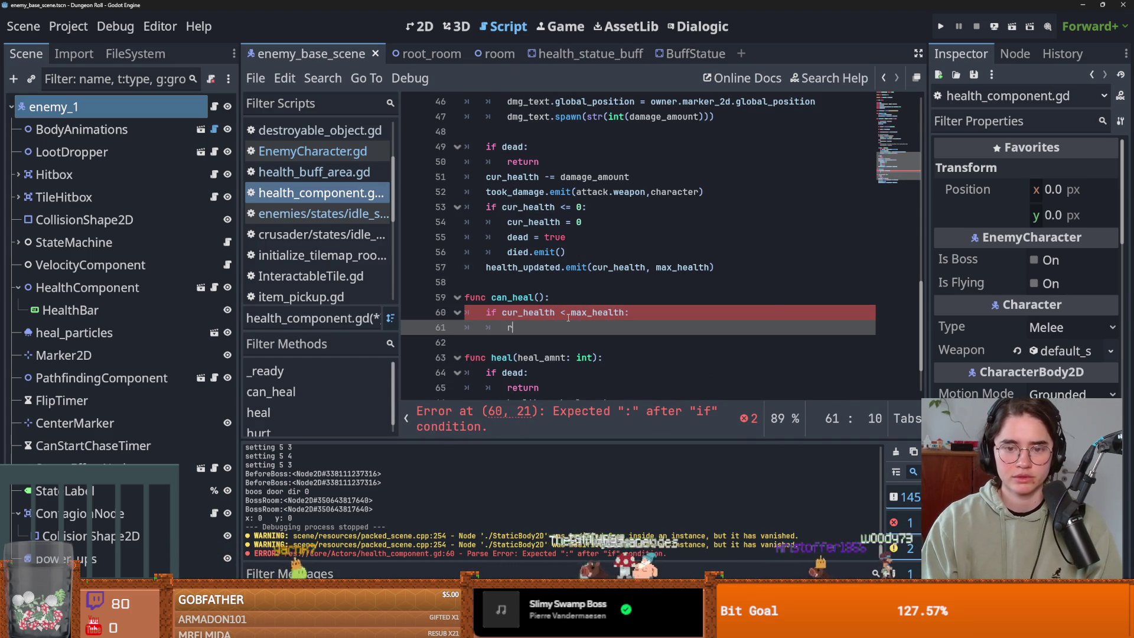
pyautogui.write('eturn true')
pyautogui.press('Return')
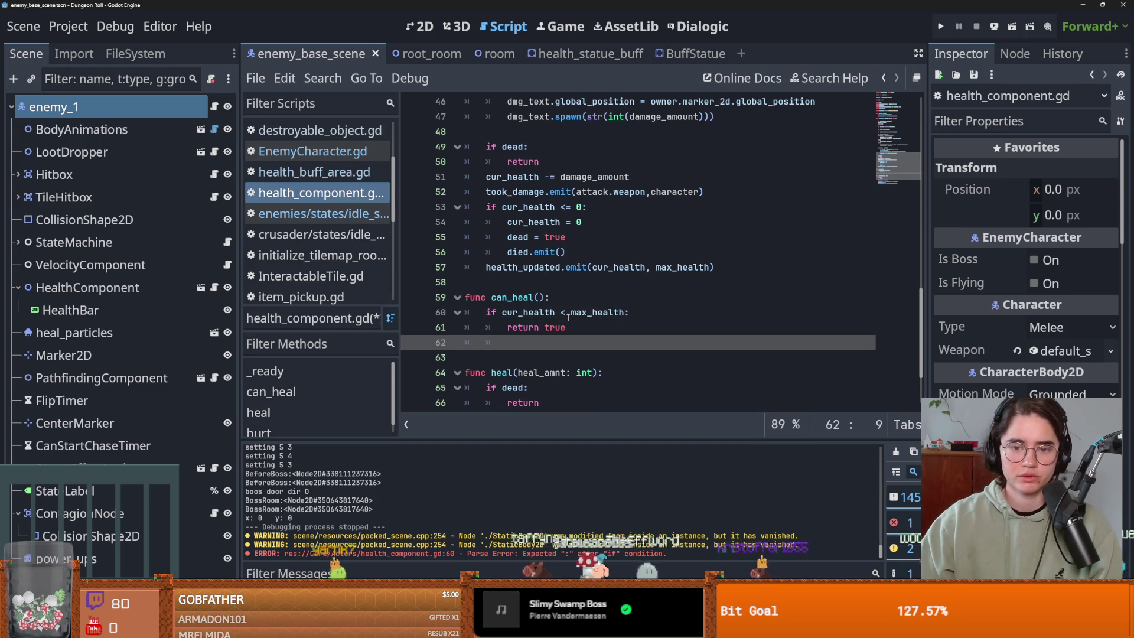
pyautogui.write('else:')
pyautogui.press('Return')
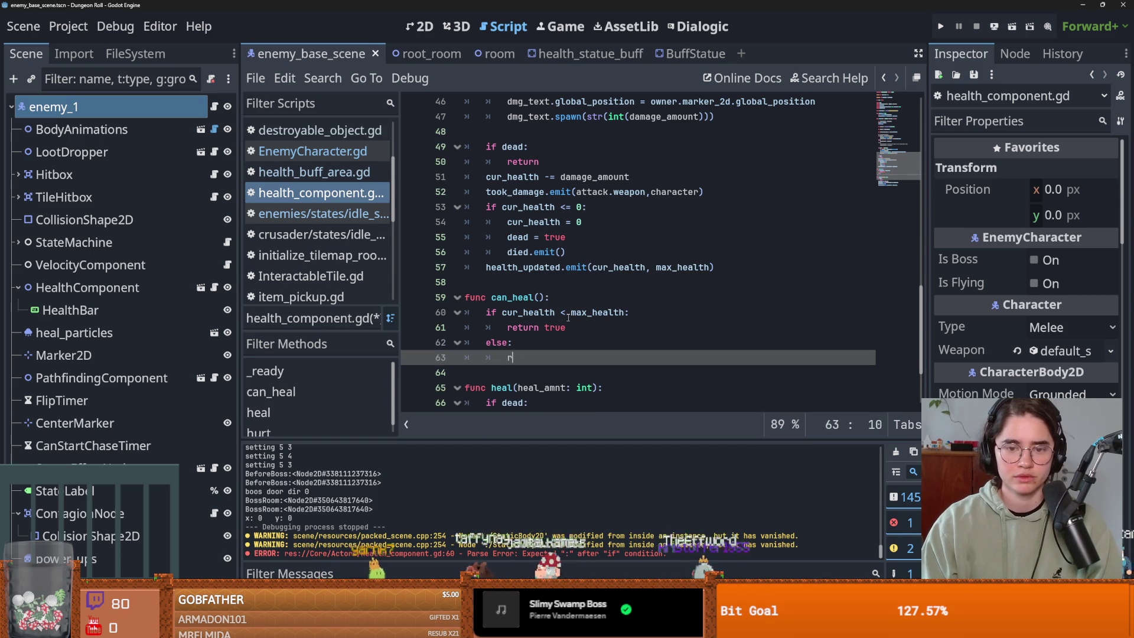
pyautogui.write('return false')
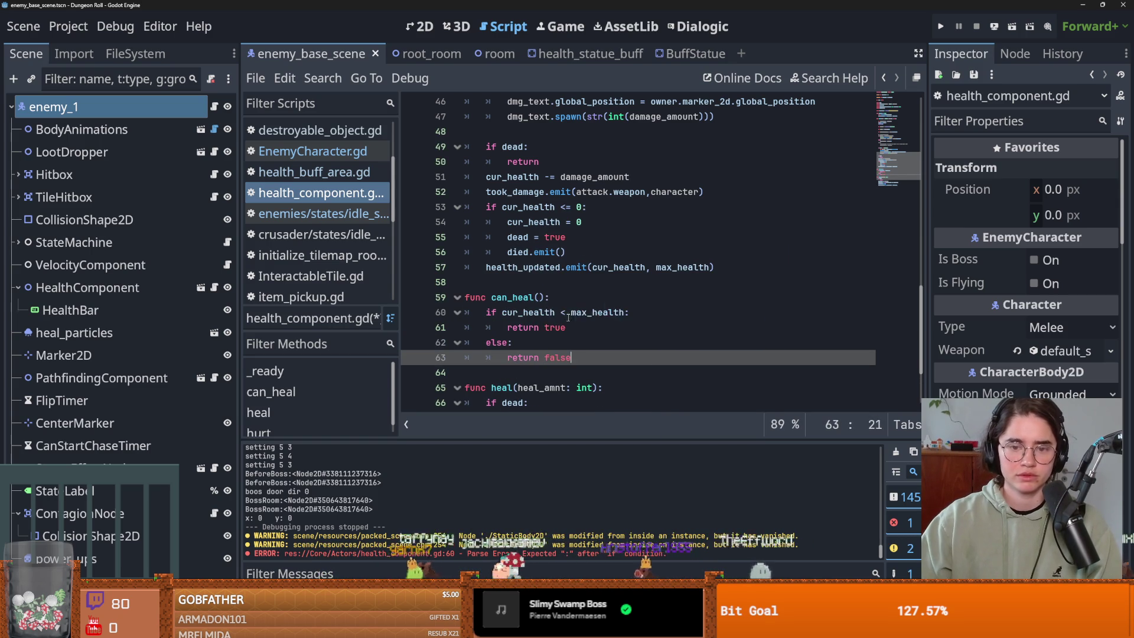
pyautogui.click(566, 313)
pyautogui.hotkey('ctrl', 's')
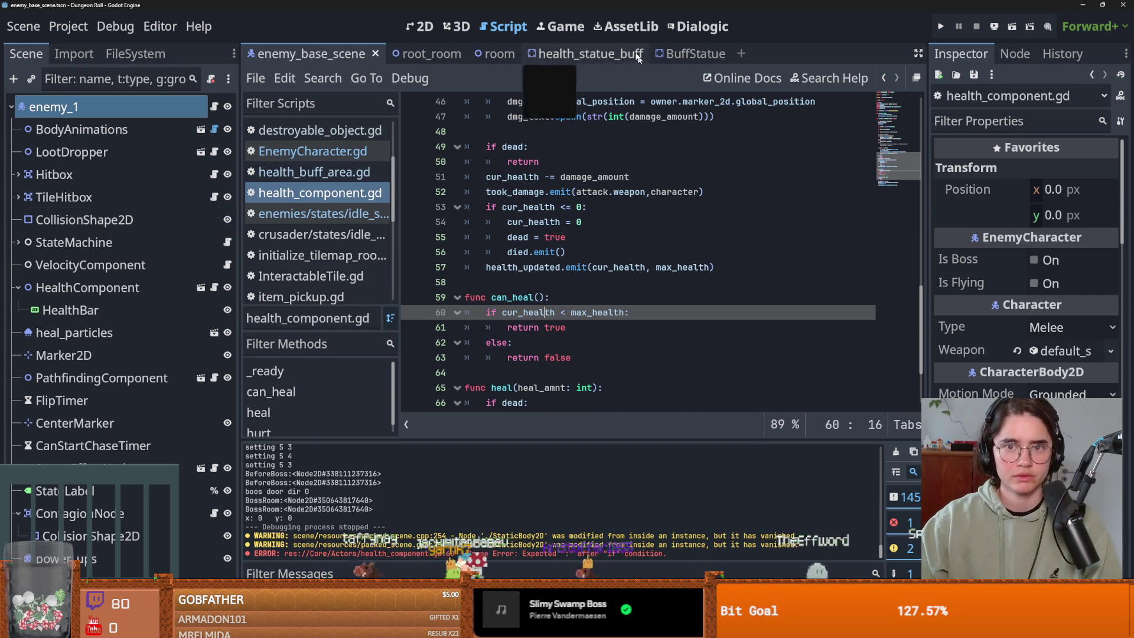
# Step: Save health_statue_buff, open BuffArea's script at the heal call, and launch the game
pyautogui.click(578, 54)
pyautogui.hotkey('ctrl', 's')
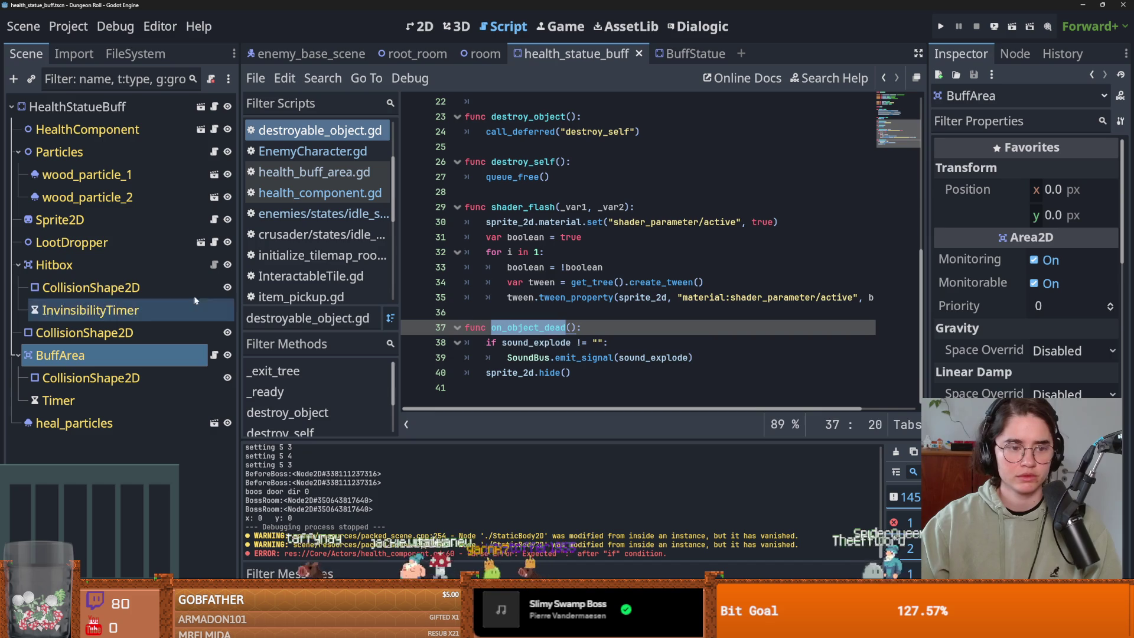
pyautogui.click(215, 107)
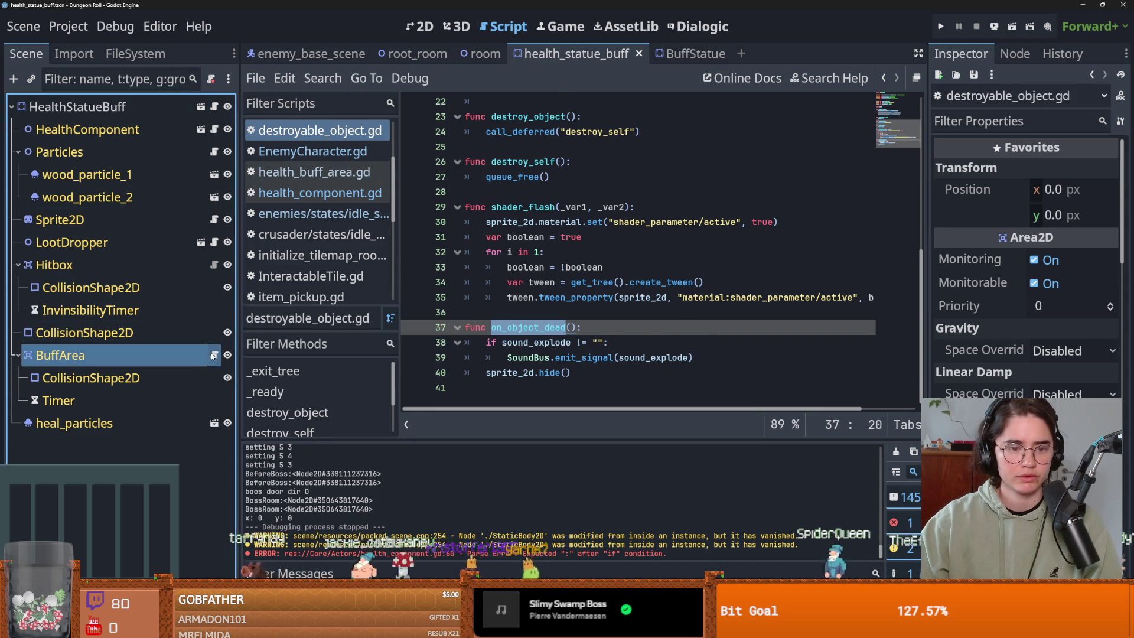
pyautogui.click(215, 355)
pyautogui.hotkey('ctrl', 's')
pyautogui.click(595, 375)
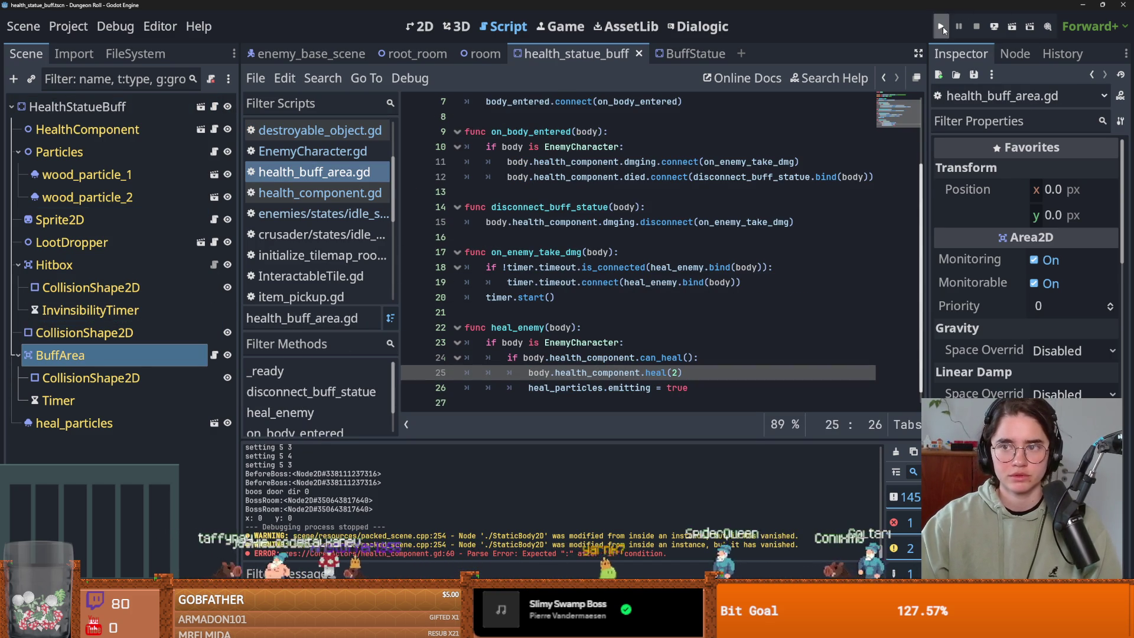
pyautogui.press('F5')
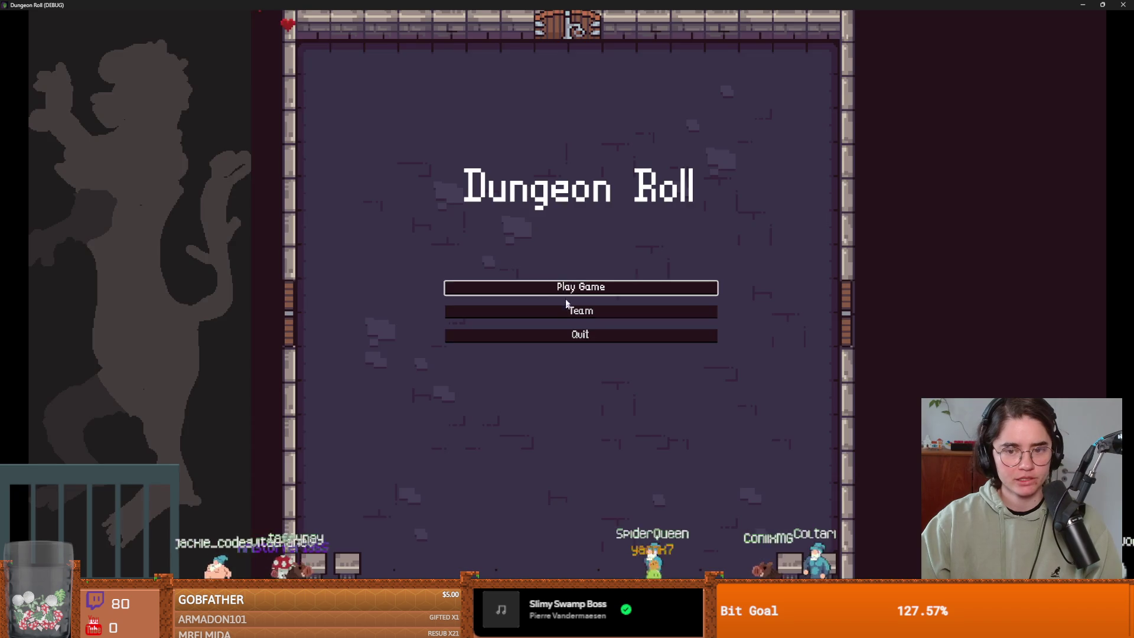
# Step: Start a new game as the Crusader, enter a room, then end the run from pause
pyautogui.click(477, 286)
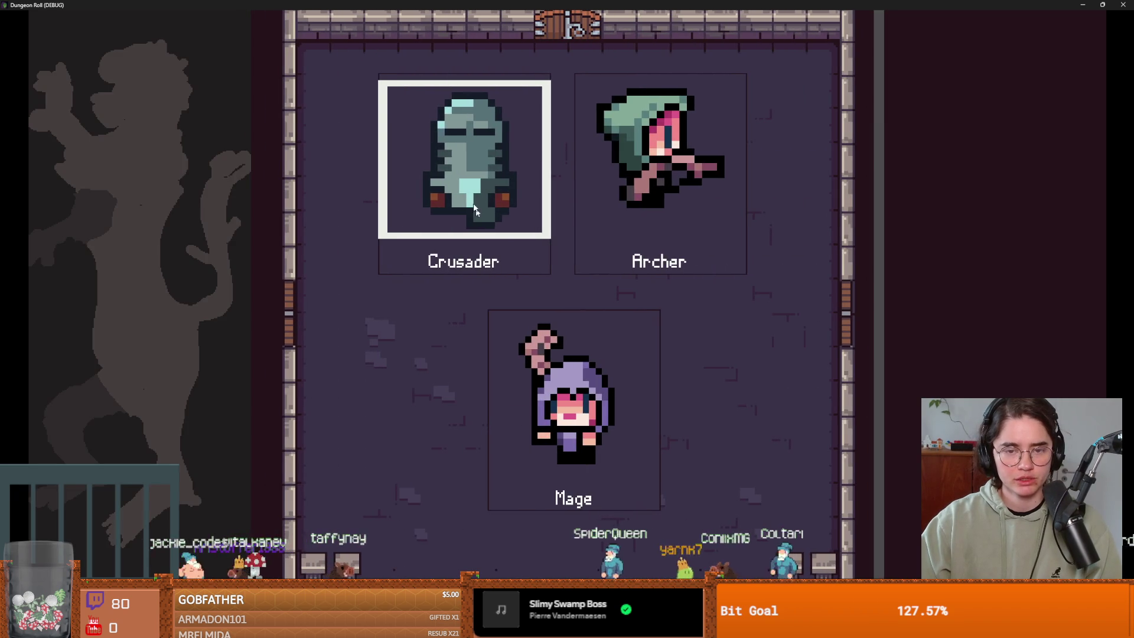
pyautogui.click(493, 273)
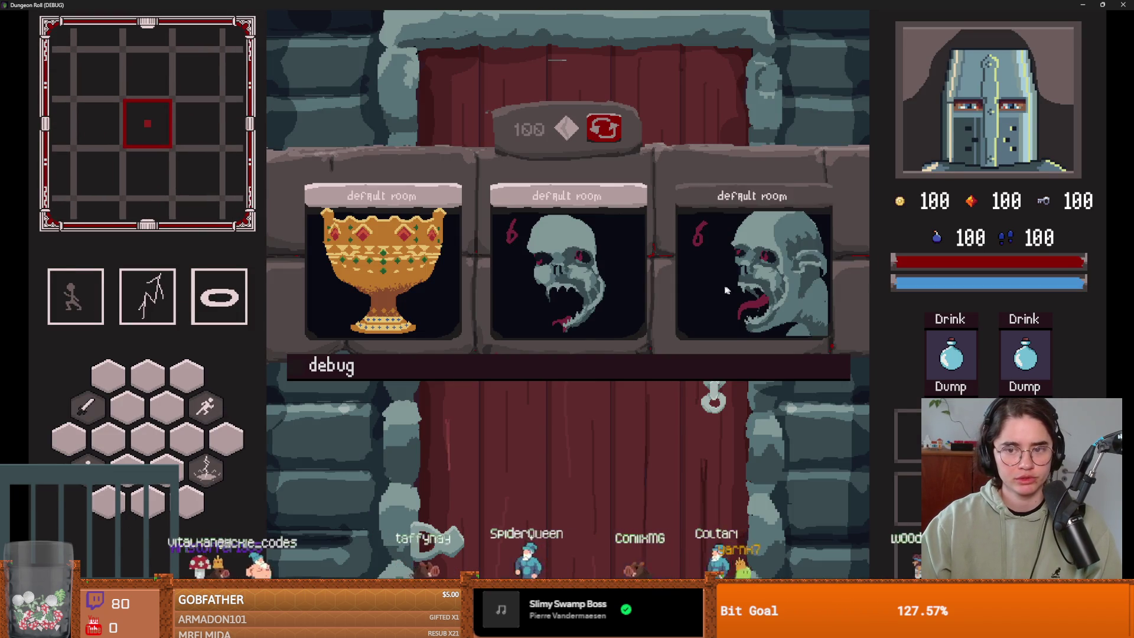
pyautogui.click(521, 247)
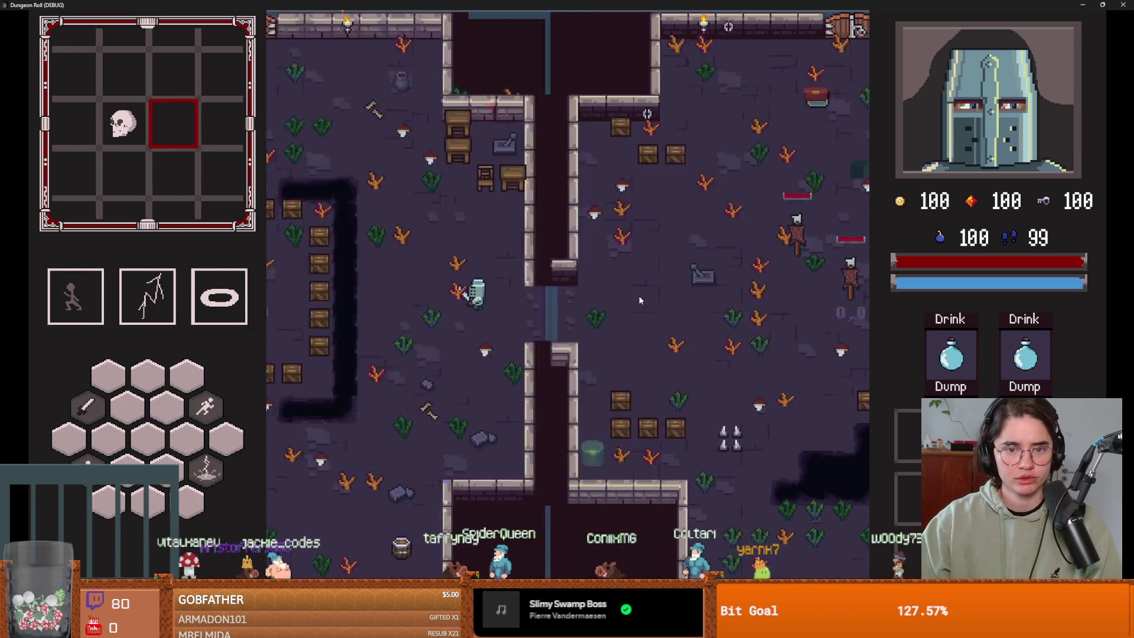
pyautogui.press('Escape')
pyautogui.click(686, 292)
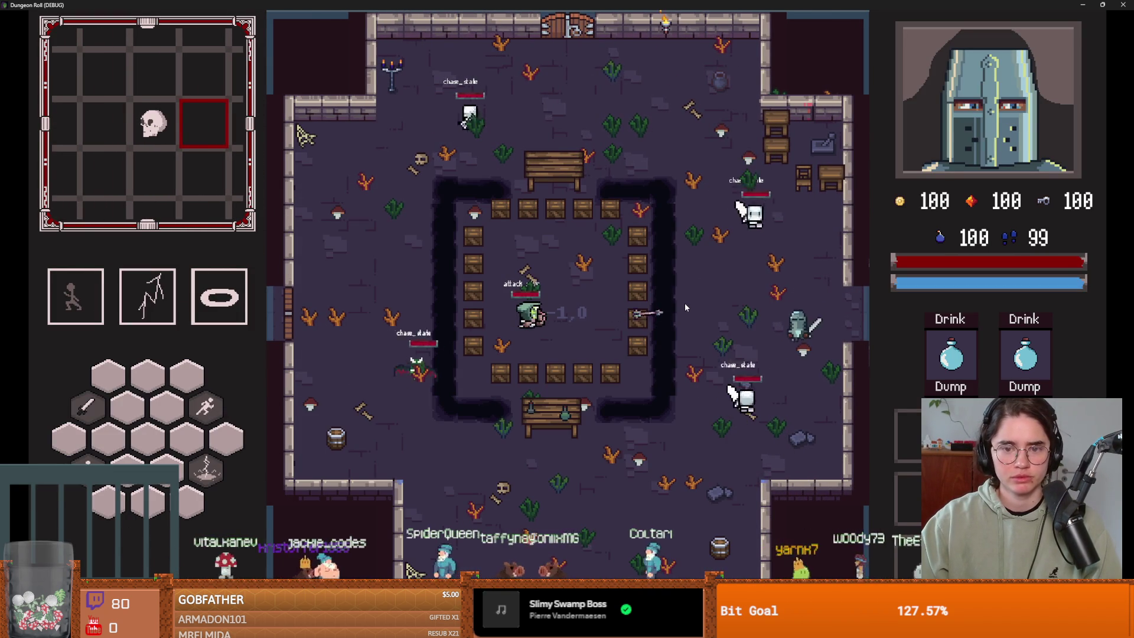
pyautogui.press('Escape')
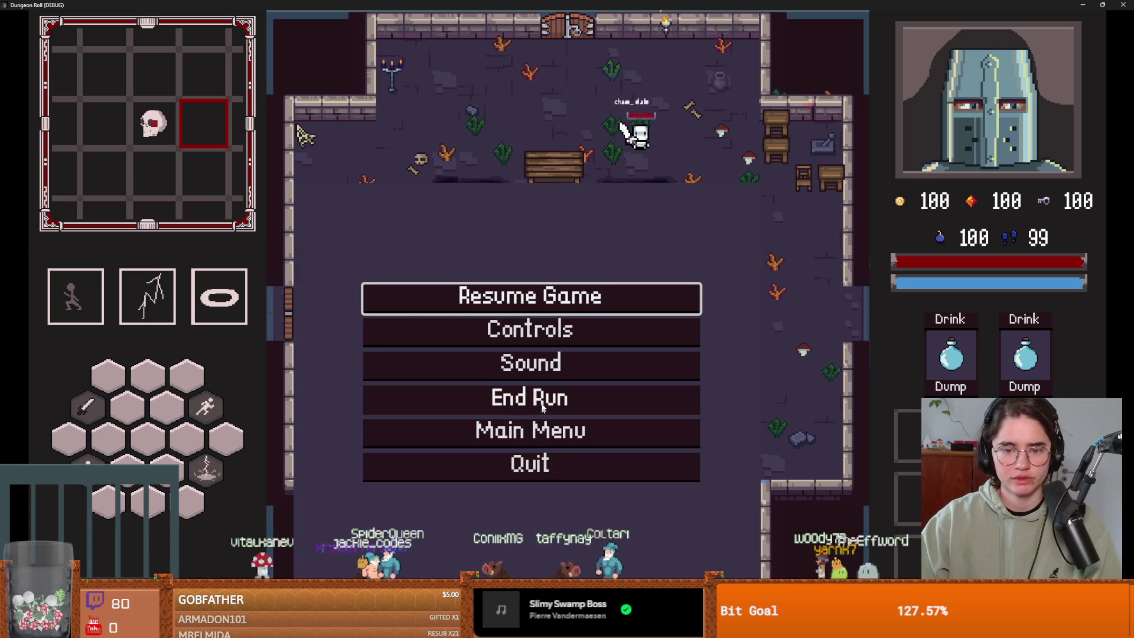
pyautogui.click(550, 374)
# Step: Pick the skull room card, then pause, end and resume runs a few times
pyautogui.press('a')
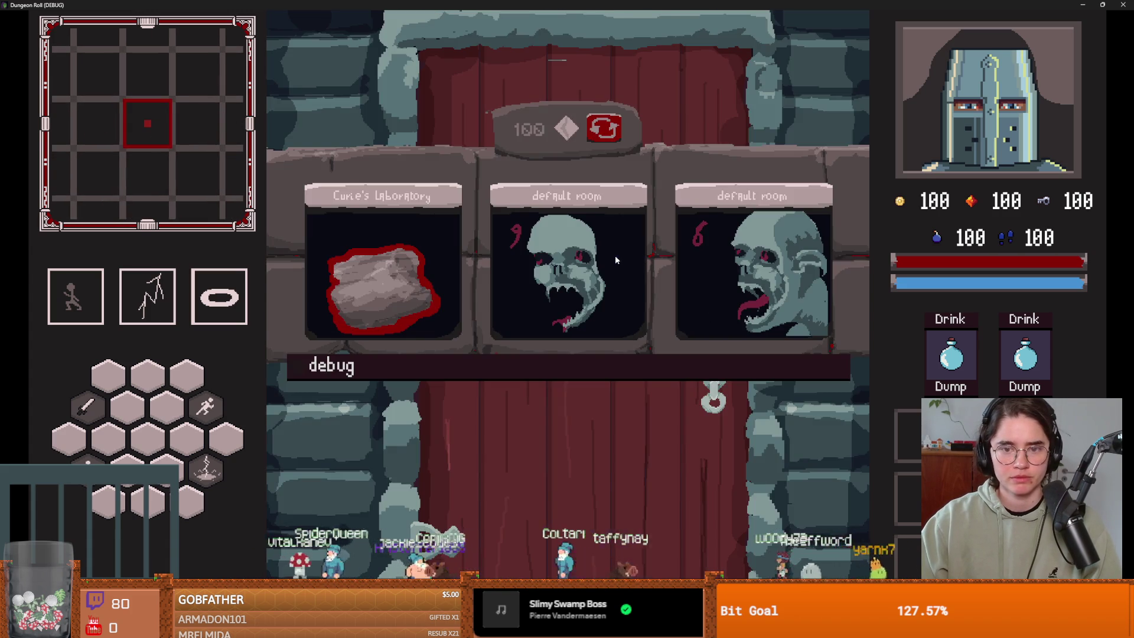
pyautogui.click(615, 255)
pyautogui.press('Escape')
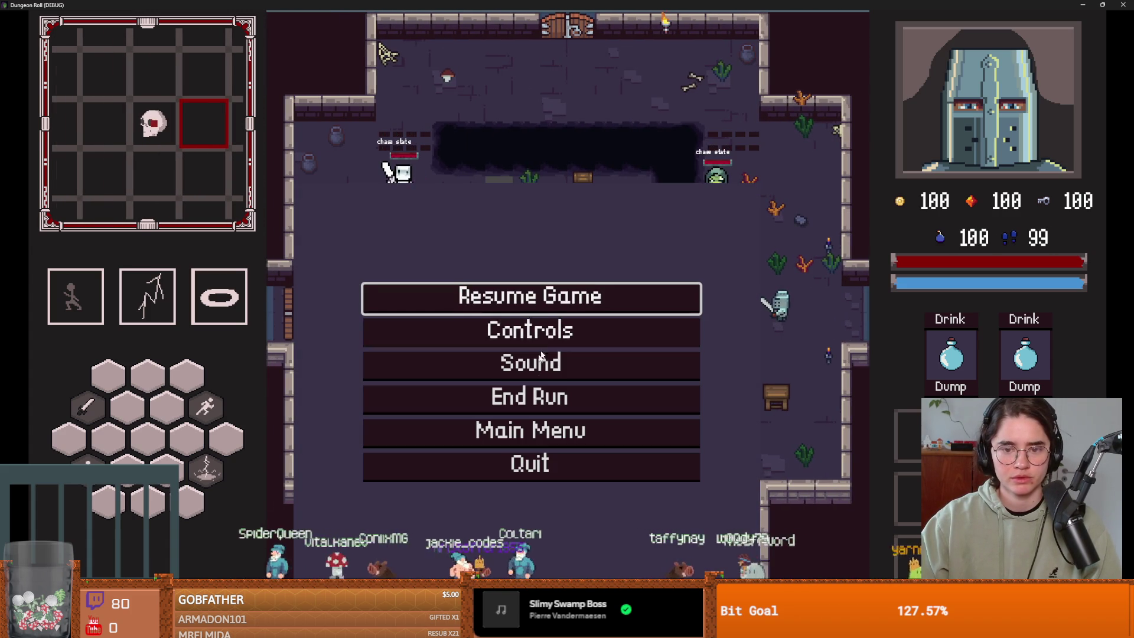
pyautogui.click(542, 385)
pyautogui.press('Escape')
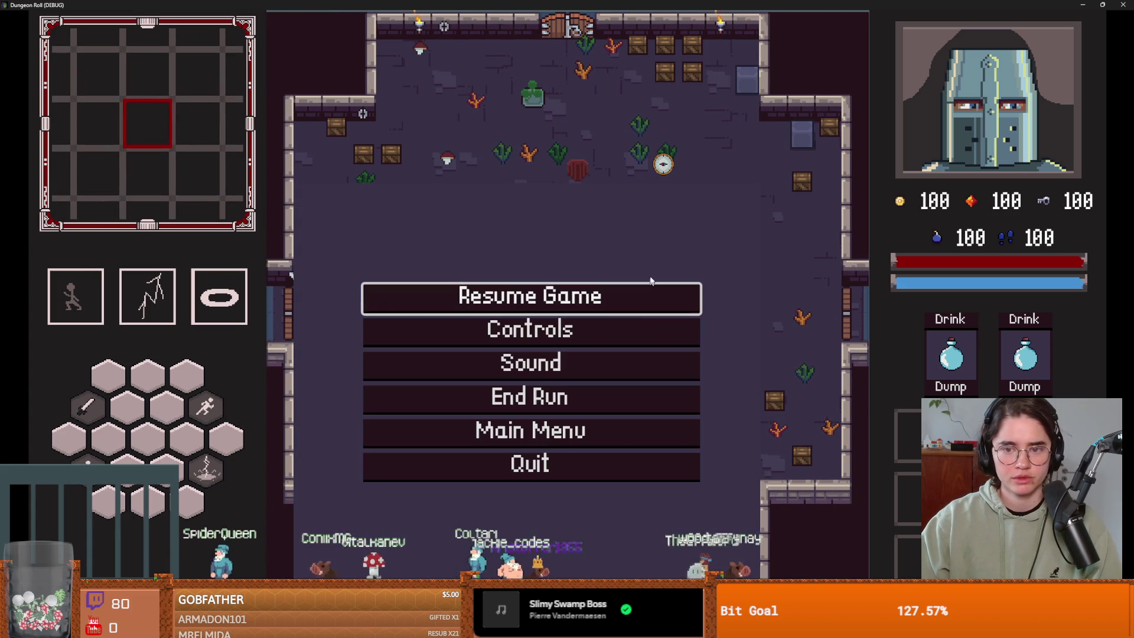
pyautogui.click(565, 300)
pyautogui.press('Escape')
pyautogui.click(534, 297)
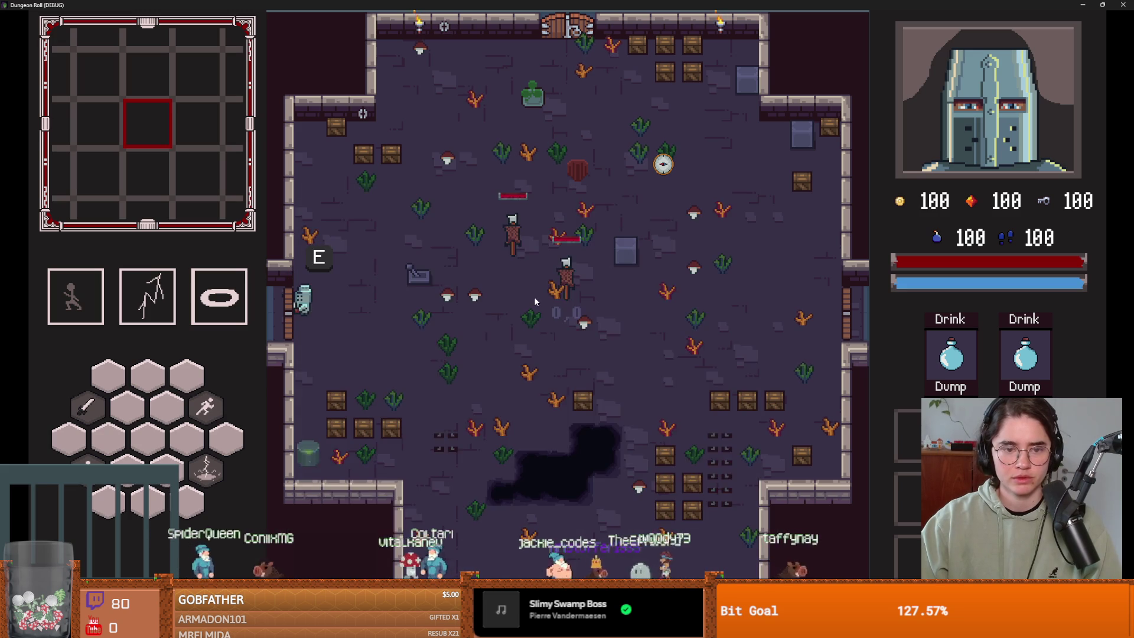
pyautogui.press('e')
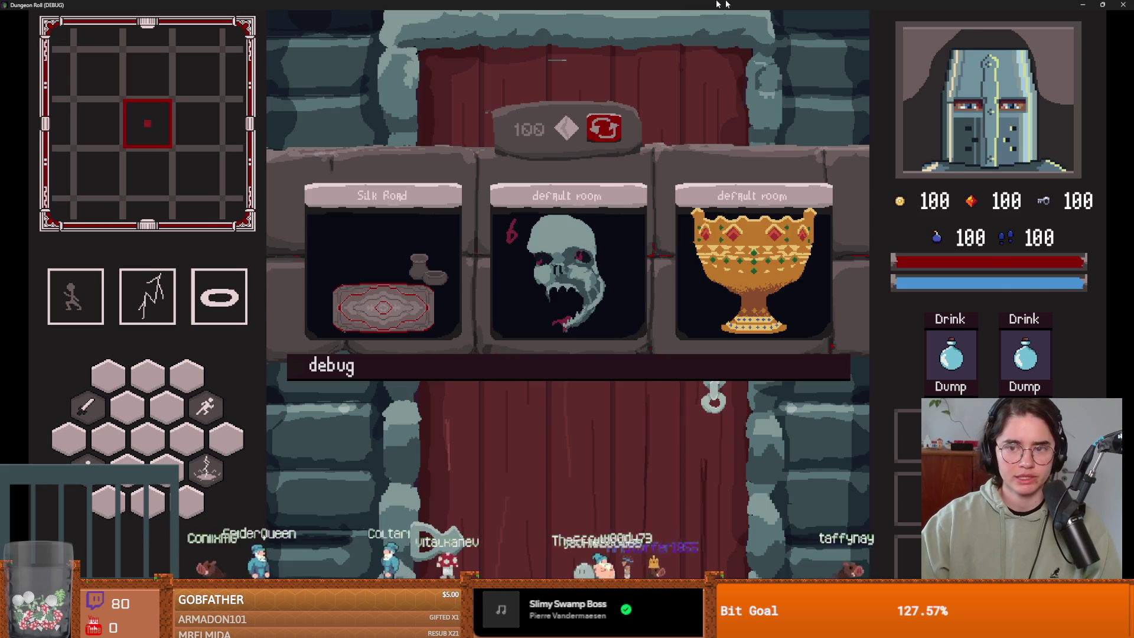
# Step: Close the running game and show the FileSystem dock
pyautogui.doubleClick(719, 5)
pyautogui.click(760, 208)
pyautogui.click(135, 53)
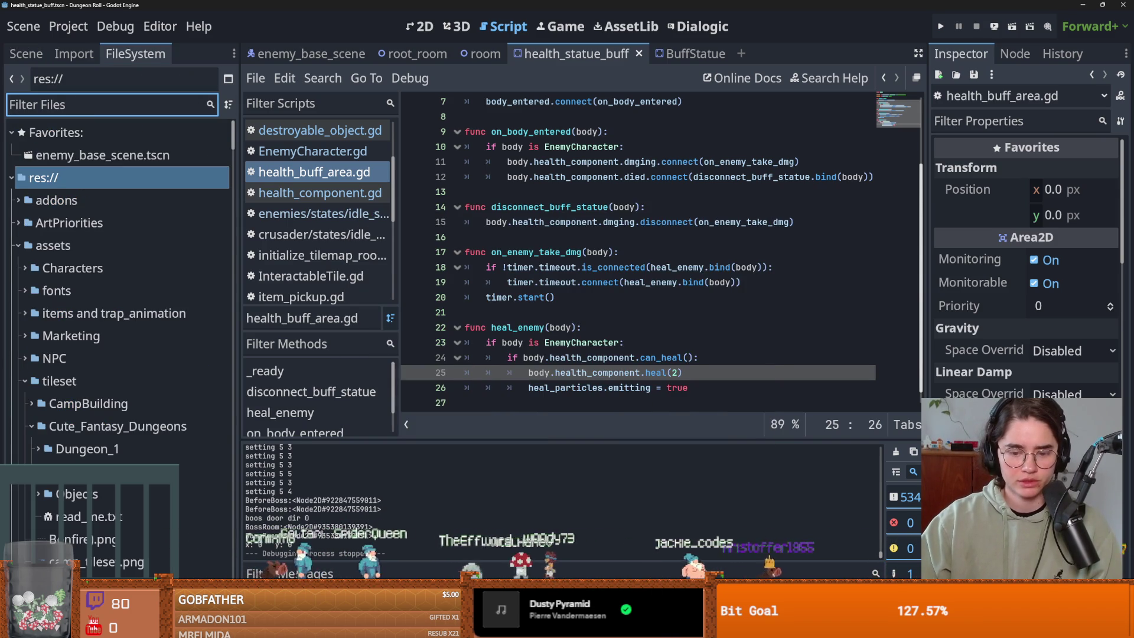
pyautogui.hotkey('alt', 'Tab')
pyautogui.click(45, 165)
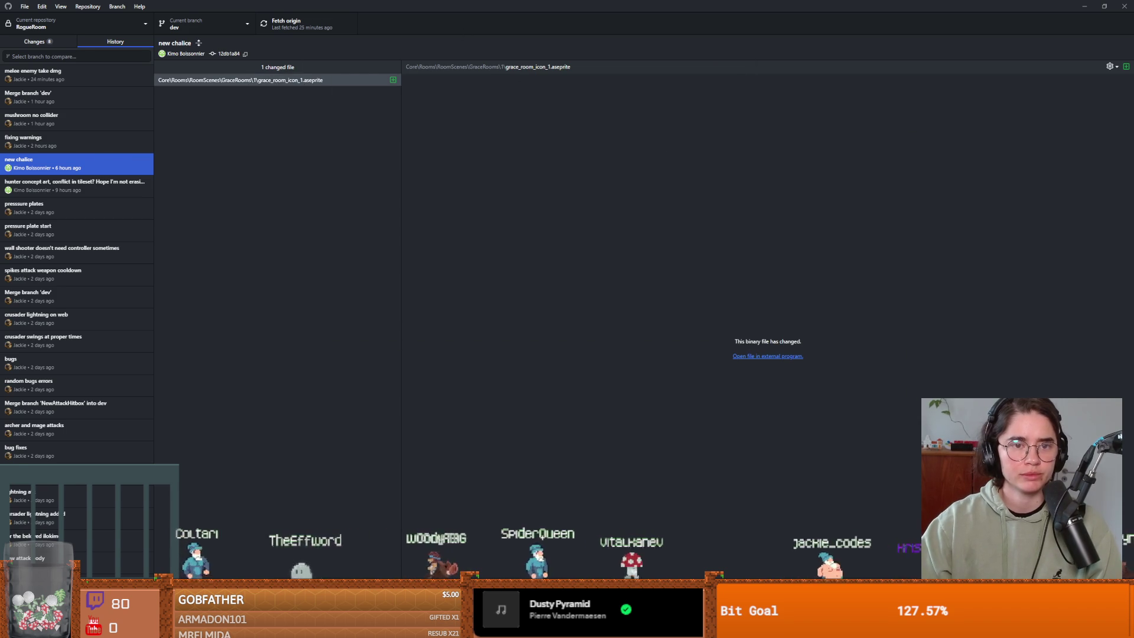
pyautogui.hotkey('alt', 'Tab')
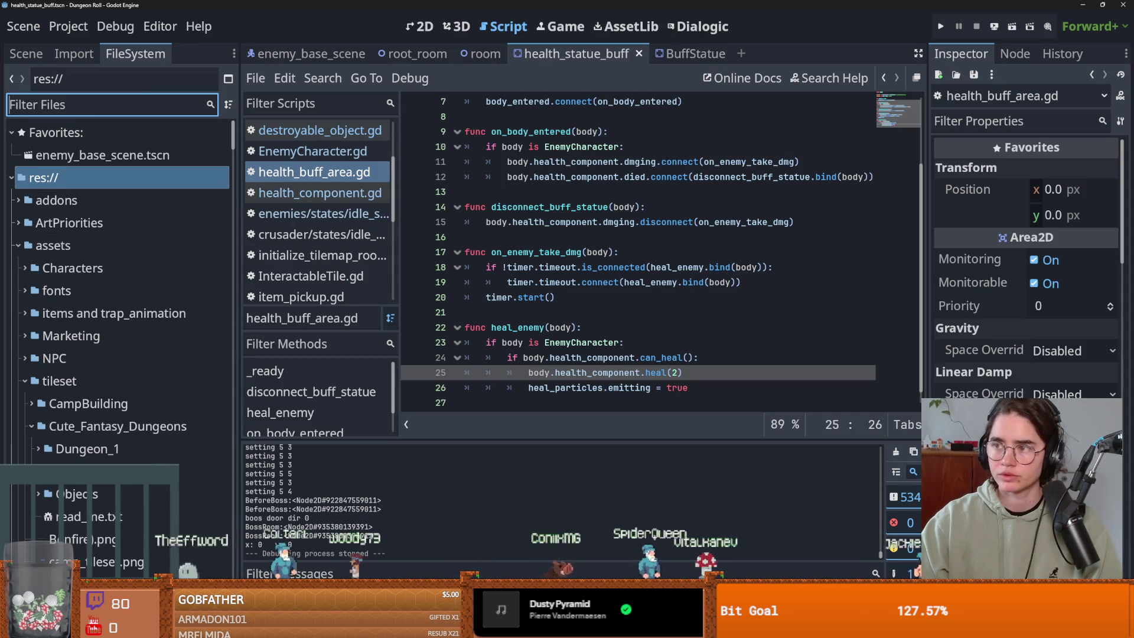
# Step: Collapse the tileset, assets, Utilities, VFX and Actors folders, leaving Core expanded
pyautogui.click(25, 381)
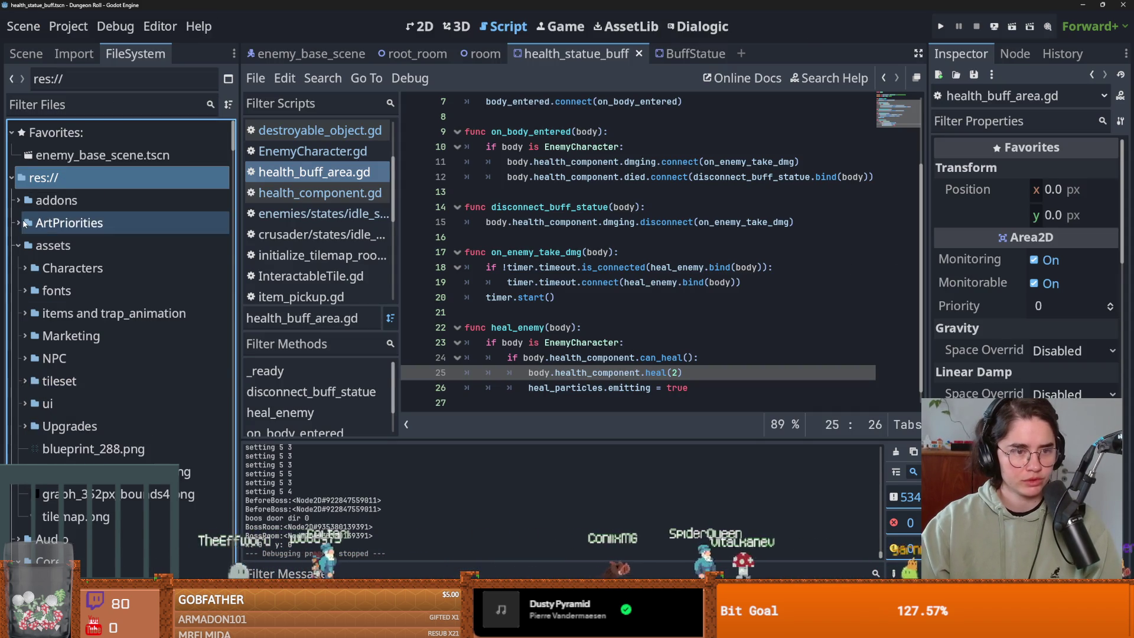
pyautogui.click(19, 245)
pyautogui.click(16, 290)
pyautogui.click(12, 335)
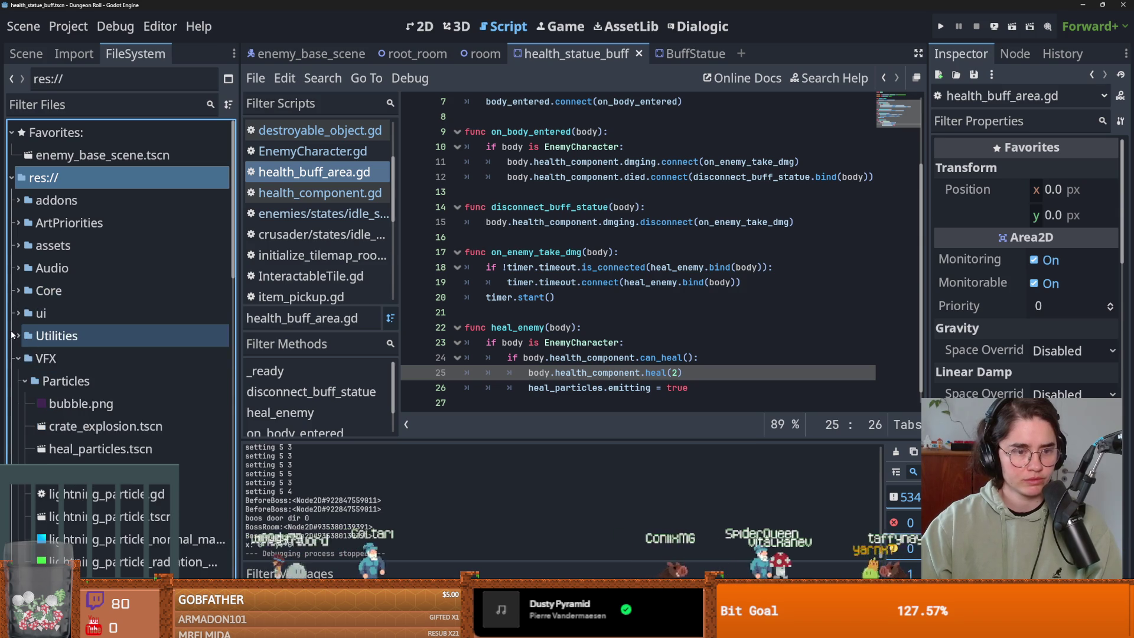
pyautogui.click(18, 358)
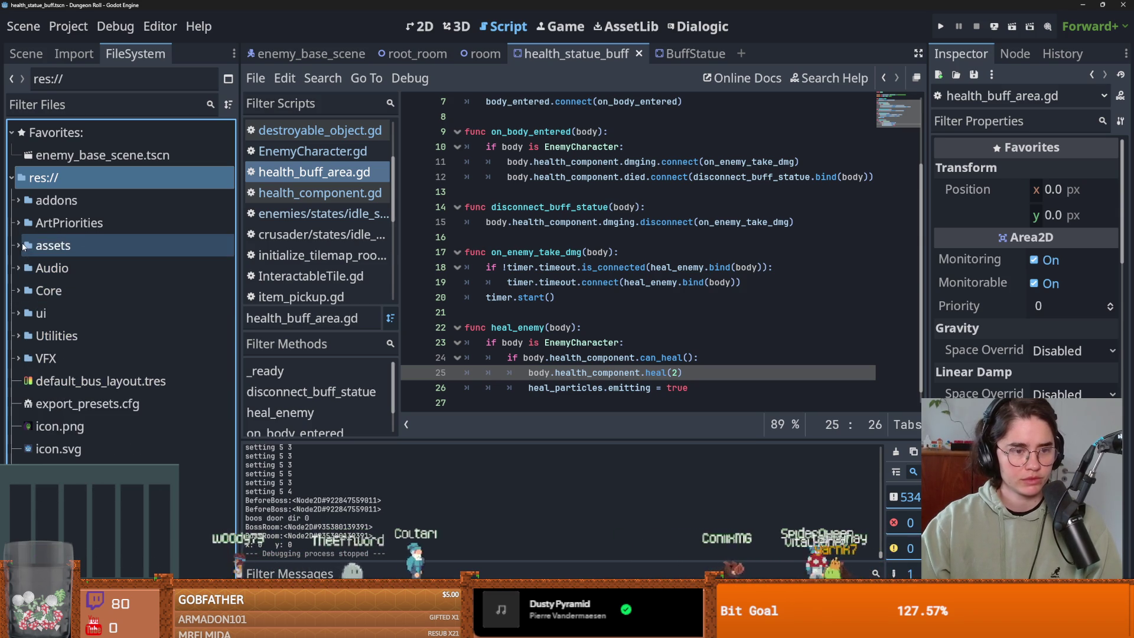
pyautogui.click(18, 290)
pyautogui.scroll(-1, 107, 418)
pyautogui.scroll(-1, 107, 355)
pyautogui.click(31, 213)
pyautogui.click(24, 190)
# Step: Collapse BossRooms and Figures, then expand GraceRooms subfolder 1 instead of 2
pyautogui.click(23, 264)
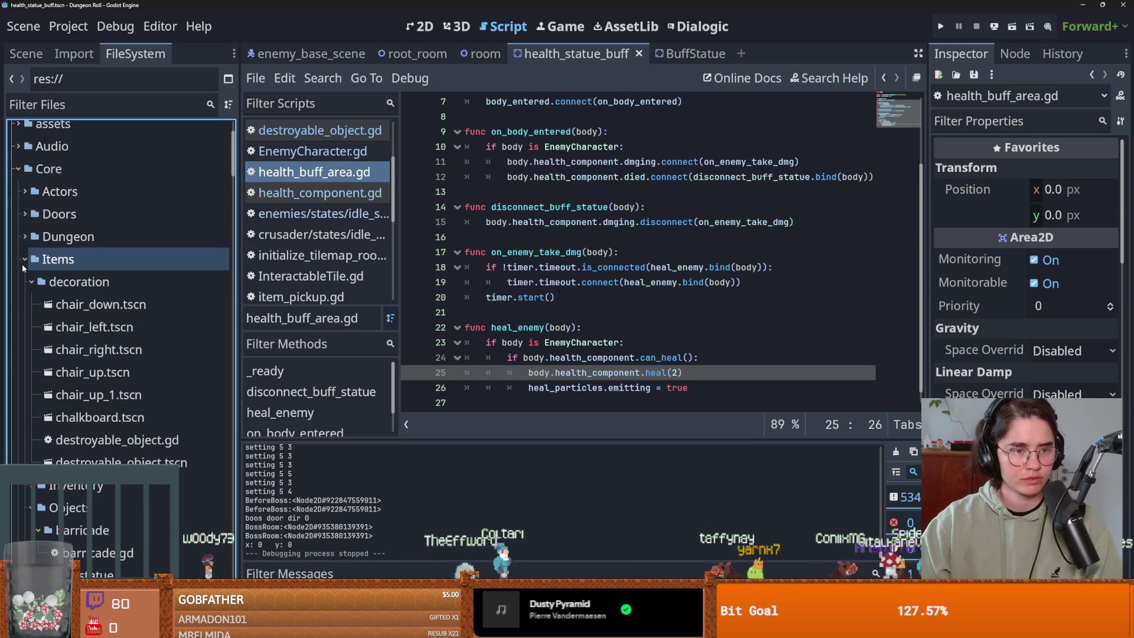
pyautogui.click(22, 264)
pyautogui.click(37, 372)
pyautogui.click(38, 395)
pyautogui.click(38, 417)
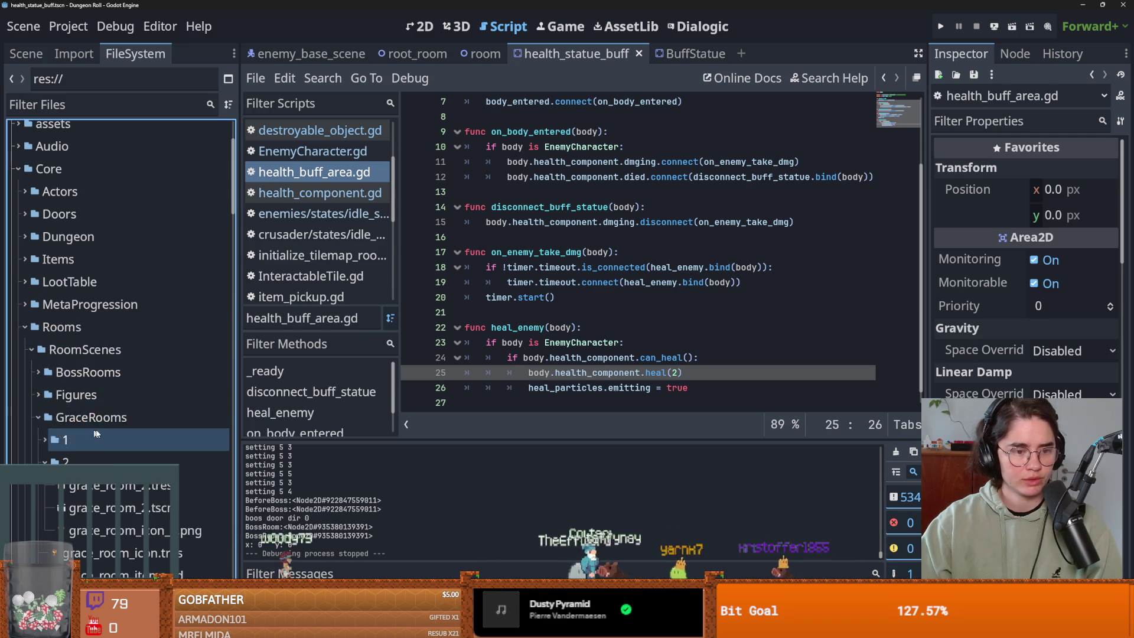
pyautogui.scroll(-1, 96, 434)
pyautogui.click(44, 402)
pyautogui.click(41, 382)
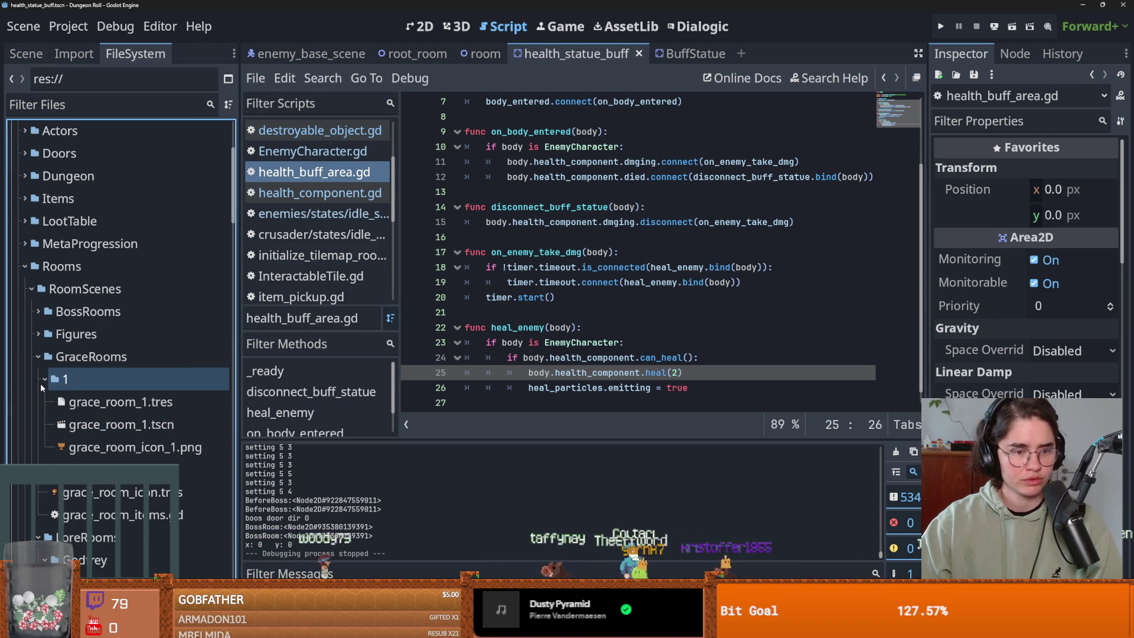
# Step: Inspect grace_room_icon.tres and grace_room_icon_1.png, then open folder 1 in File Explorer
pyautogui.click(107, 492)
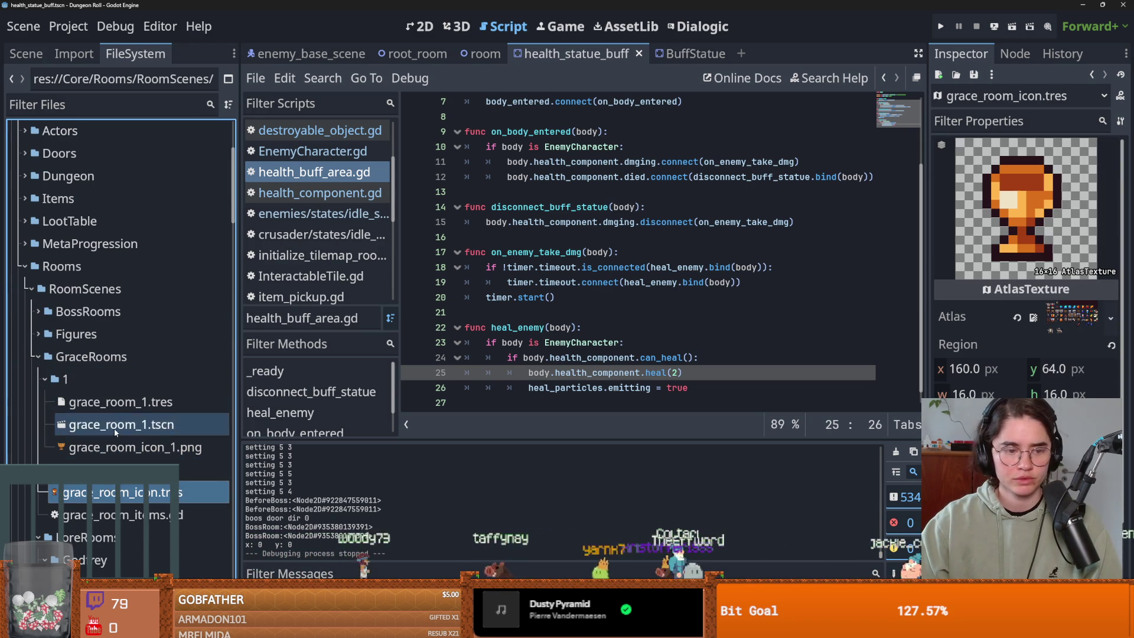
pyautogui.click(118, 447)
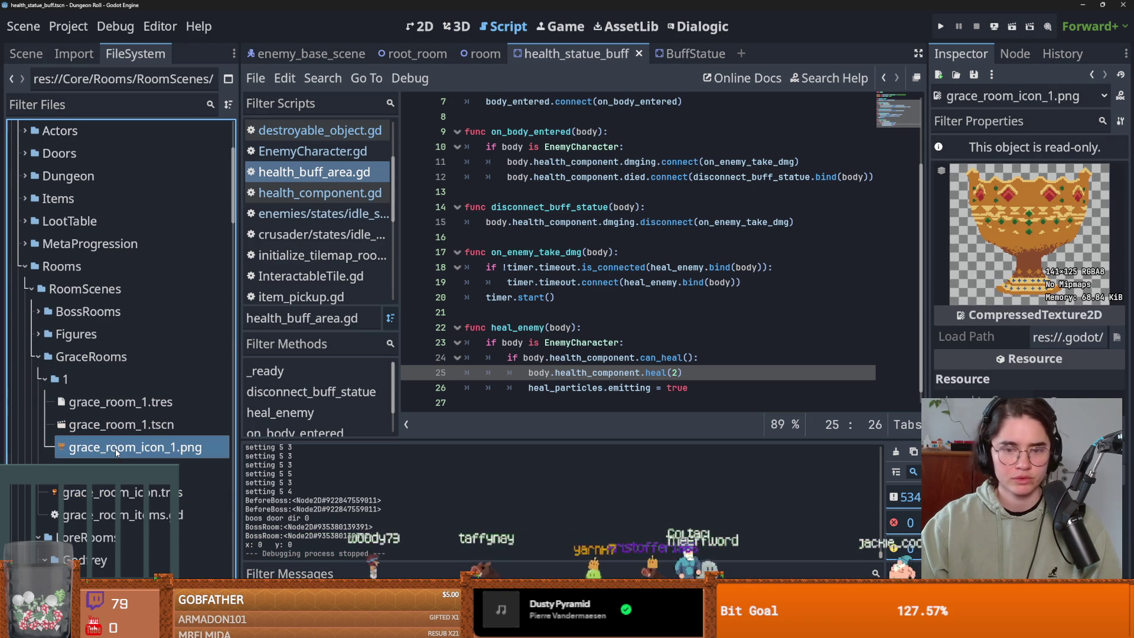
pyautogui.rightClick(80, 380)
pyautogui.click(119, 617)
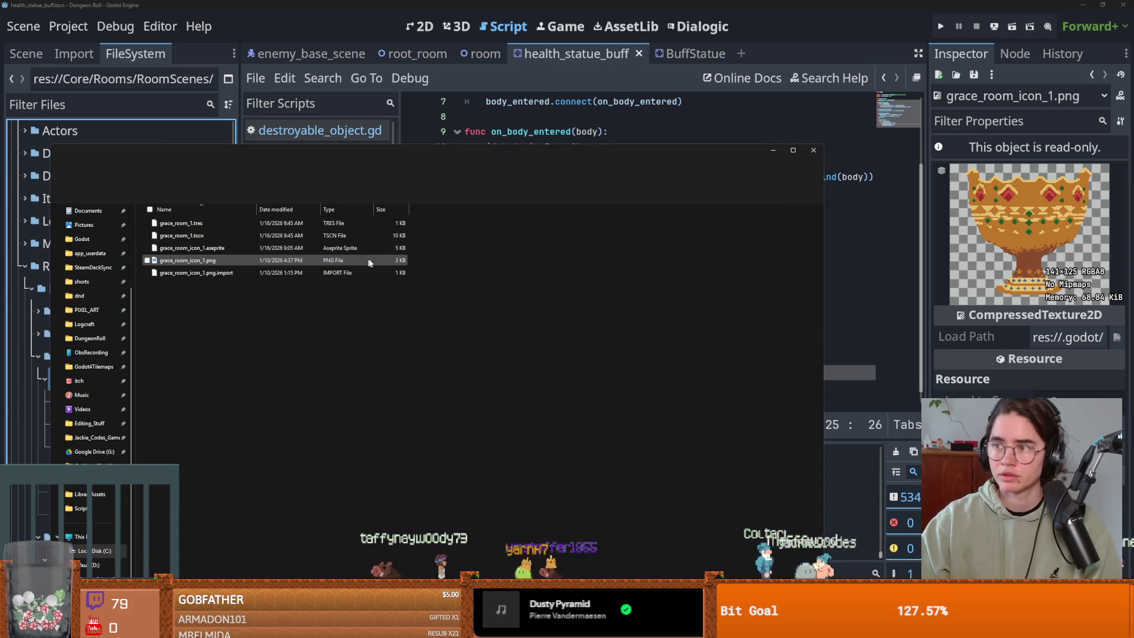
# Step: Preview the grace_room_icon_1.png chalice image full screen, then close the preview
pyautogui.click(216, 249)
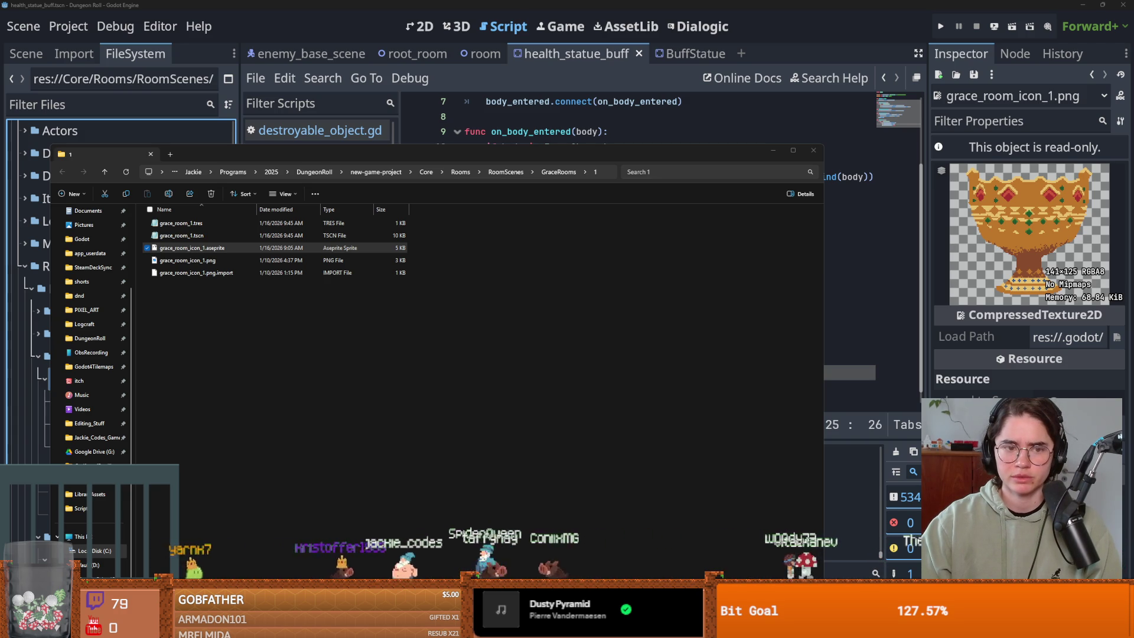
pyautogui.doubleClick(214, 261)
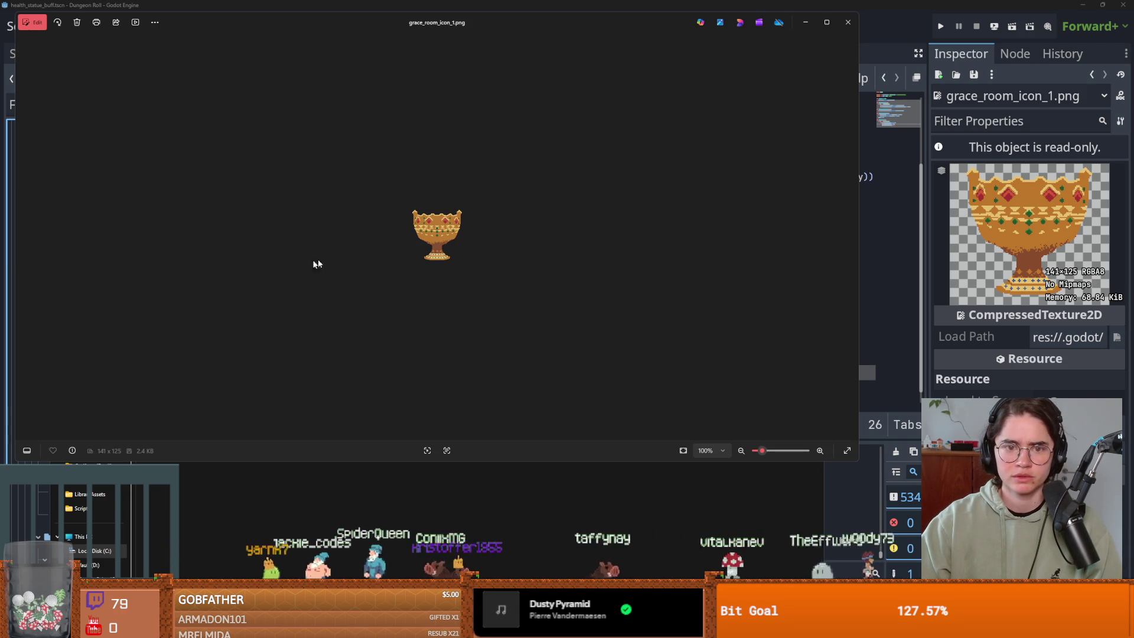
pyautogui.click(827, 22)
pyautogui.hotkey('alt', 'F4')
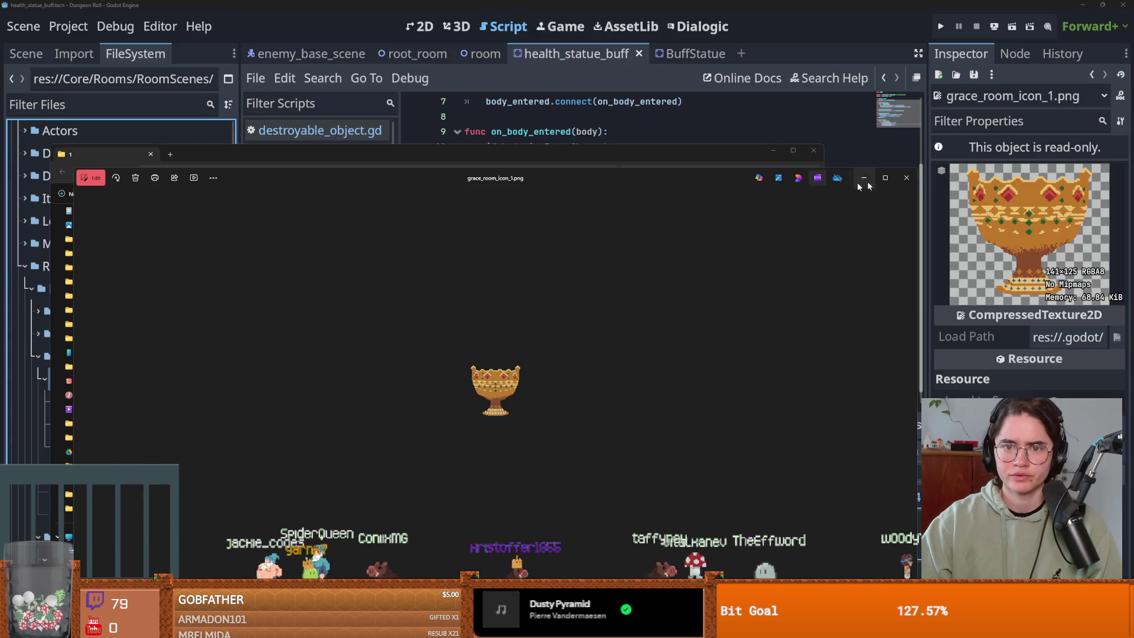
# Step: Open grace_room_icon_1.aseprite from the folder into Aseprite
pyautogui.click(814, 151)
pyautogui.rightClick(93, 378)
pyautogui.press('Escape')
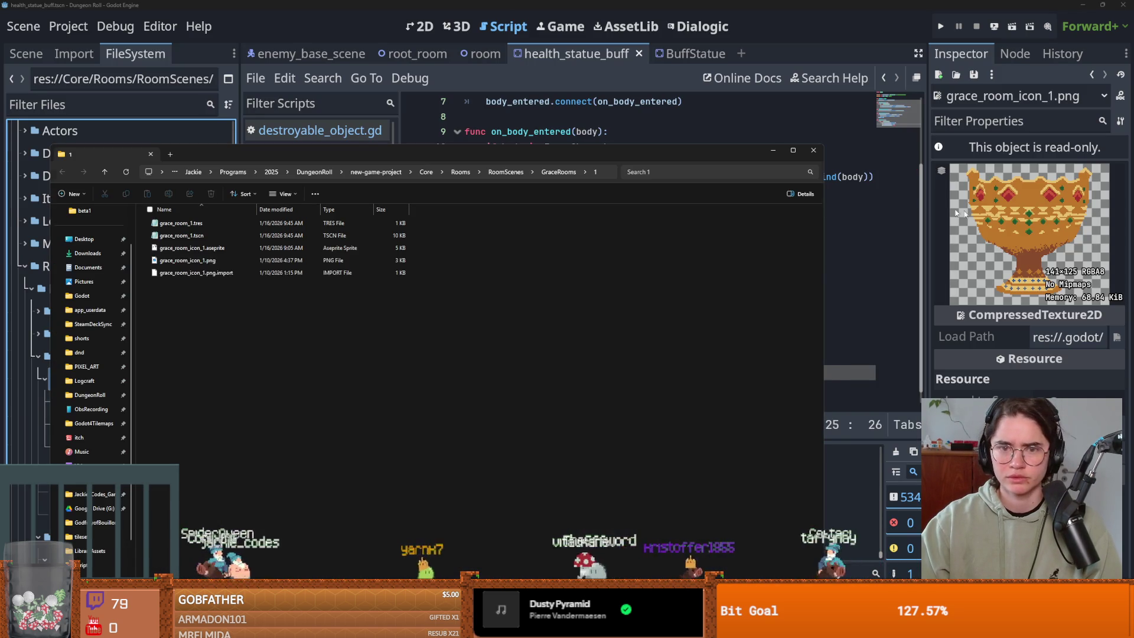
pyautogui.doubleClick(212, 249)
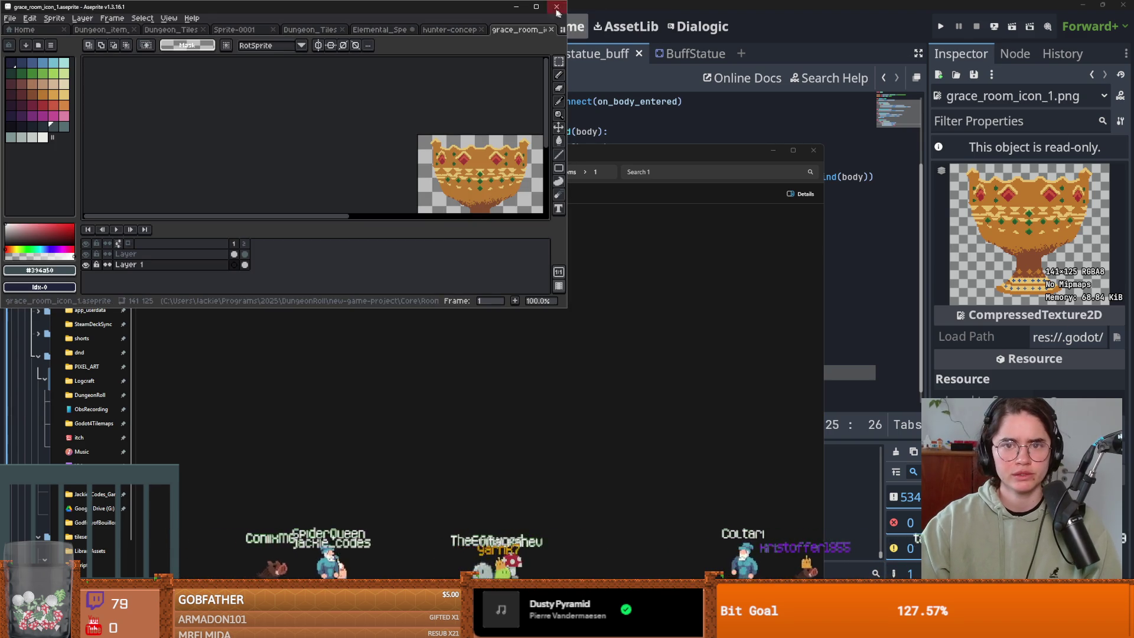
# Step: Maximize Aseprite, select frame 2's red-filled goblet, and hide the blue-grey background layer
pyautogui.click(537, 6)
pyautogui.scroll(3, 367, 412)
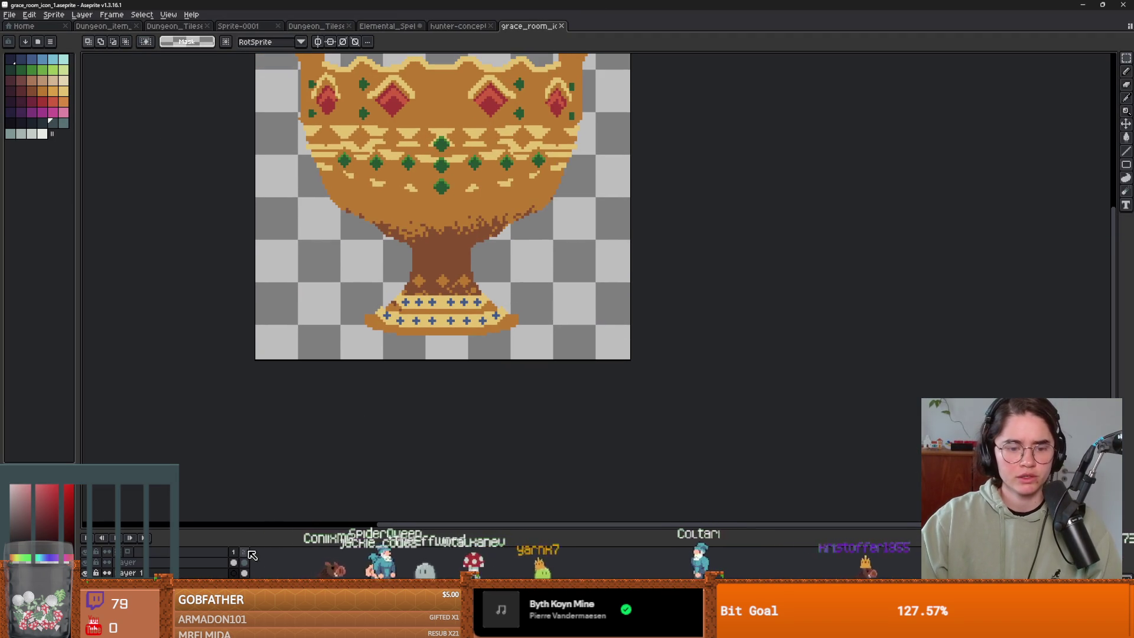
pyautogui.click(244, 552)
pyautogui.scroll(-1, 490, 341)
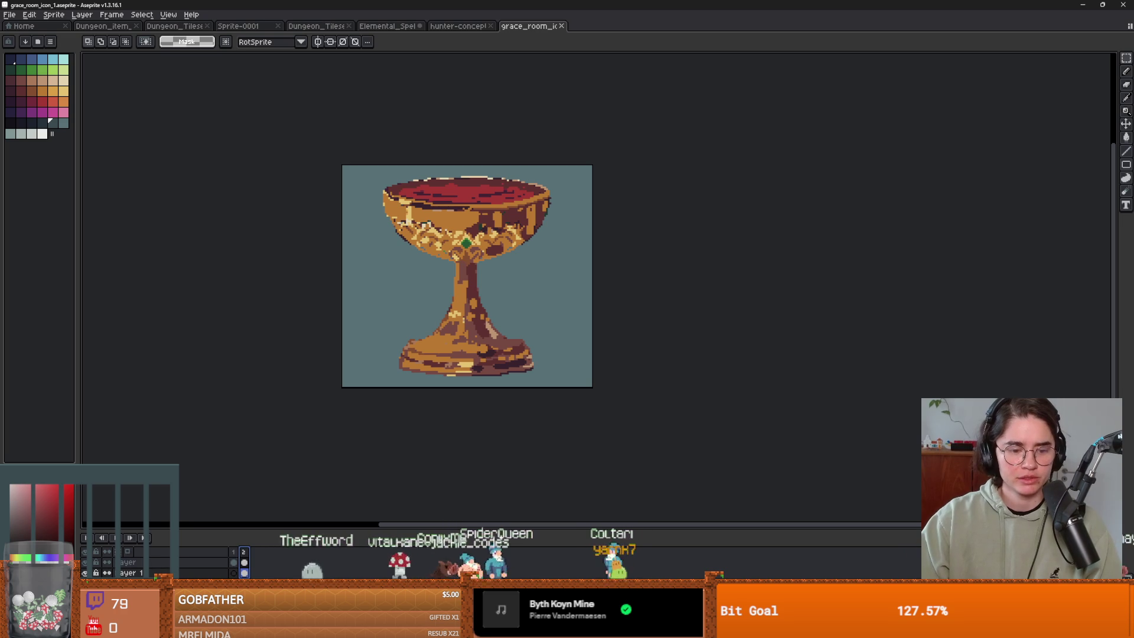
pyautogui.click(233, 563)
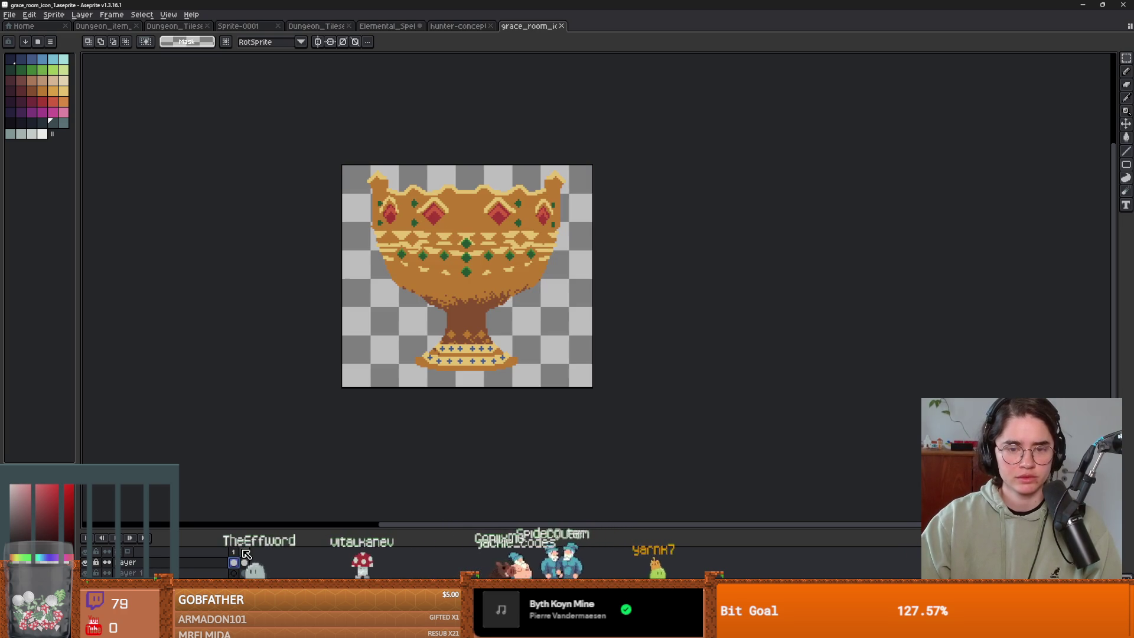
pyautogui.click(244, 552)
pyautogui.hotkey('ctrl', 'v')
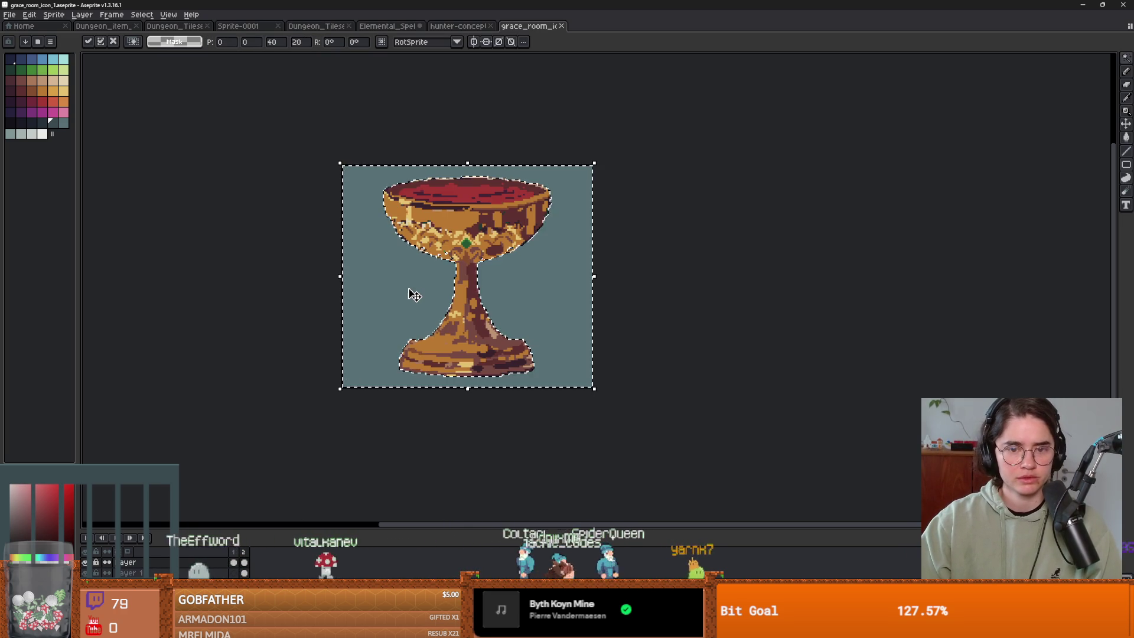
pyautogui.click(85, 562)
pyautogui.click(84, 563)
pyautogui.click(85, 573)
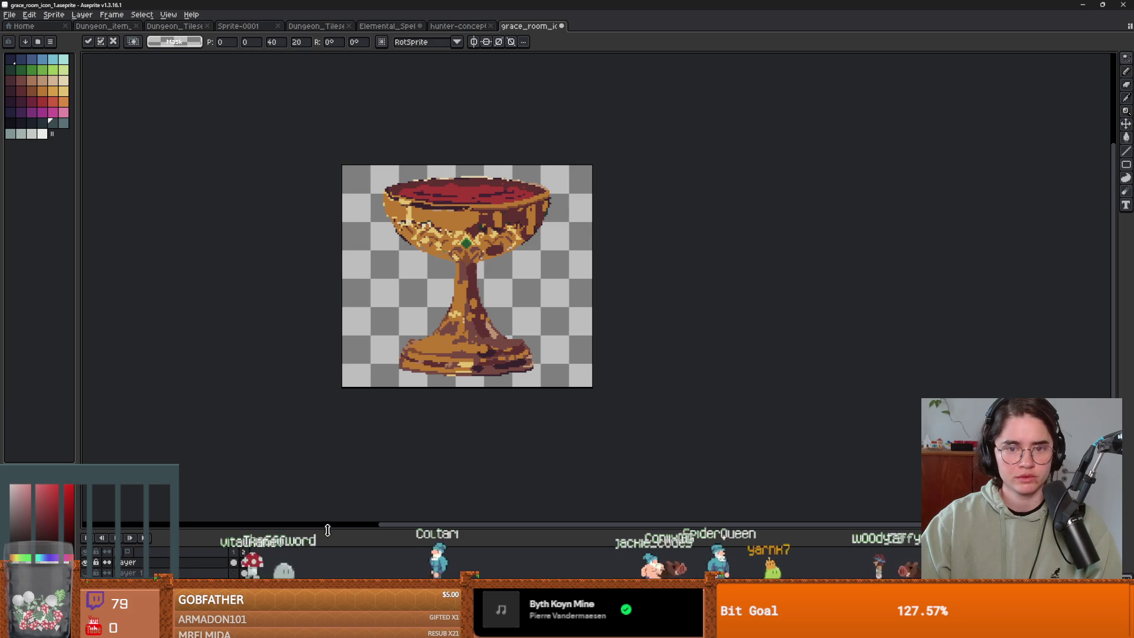
pyautogui.click(12, 16)
# Step: Save a copy of the sprite over grace_room_icon_1.png, confirming the replacement
pyautogui.click(47, 71)
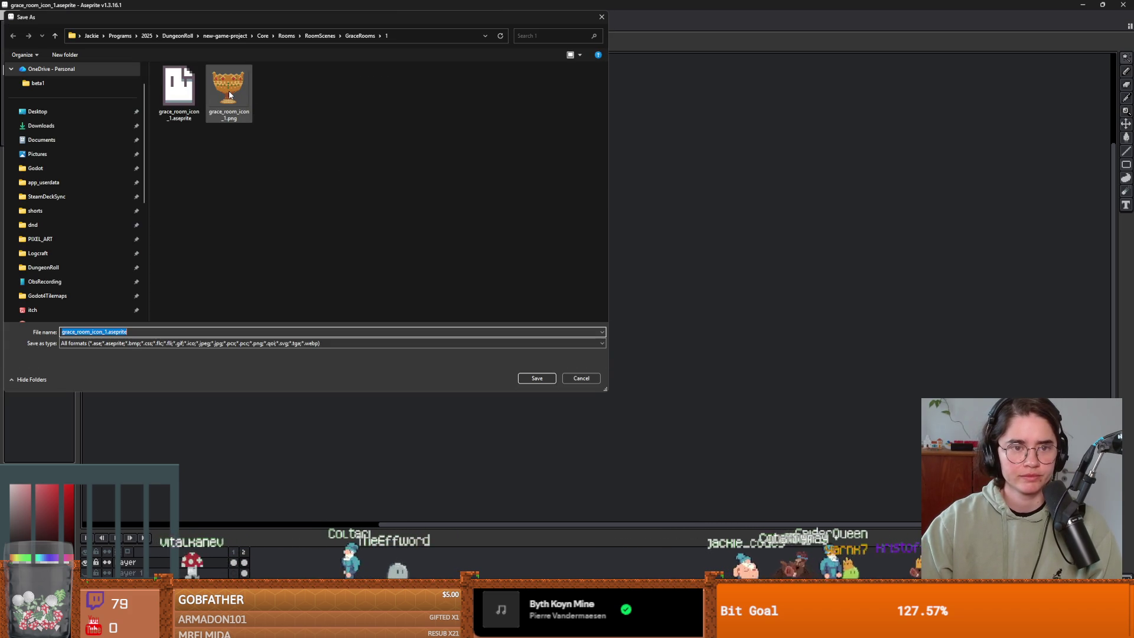
pyautogui.click(230, 96)
pyautogui.click(537, 378)
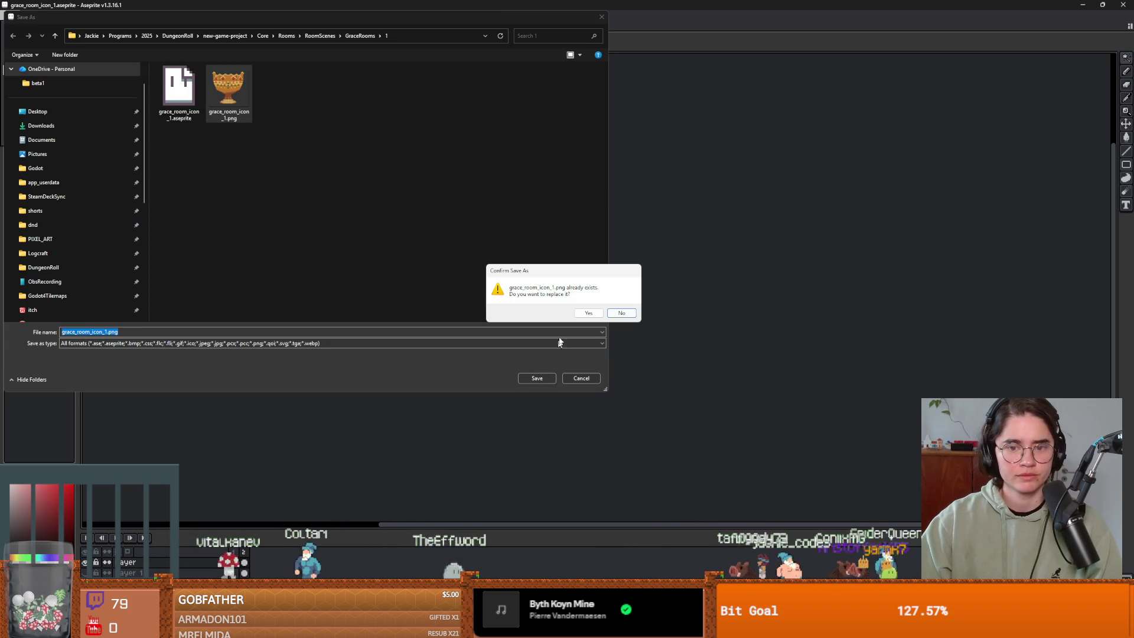
pyautogui.click(588, 313)
pyautogui.click(539, 363)
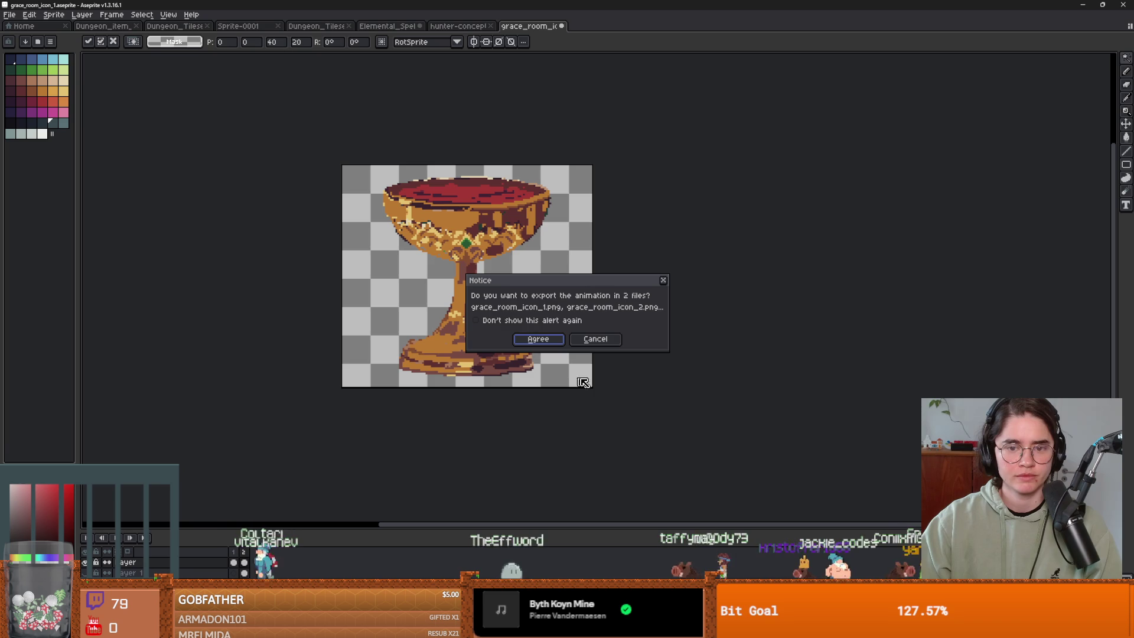
pyautogui.click(663, 280)
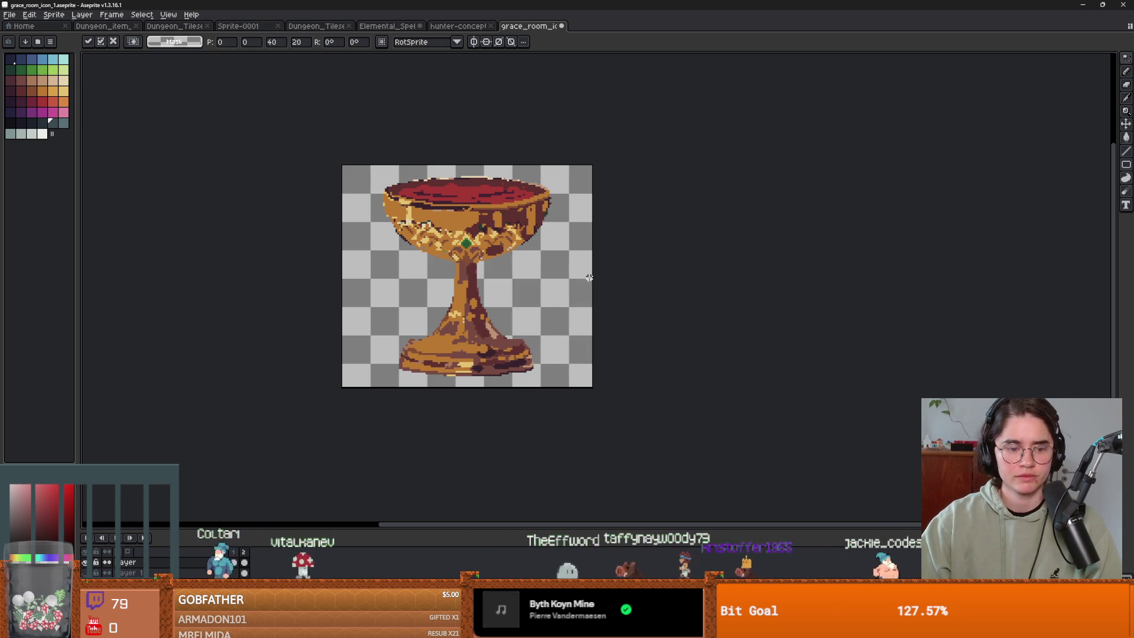
# Step: Open the Export As settings, check the output location options, then cancel
pyautogui.click(9, 14)
pyautogui.moveTo(49, 104)
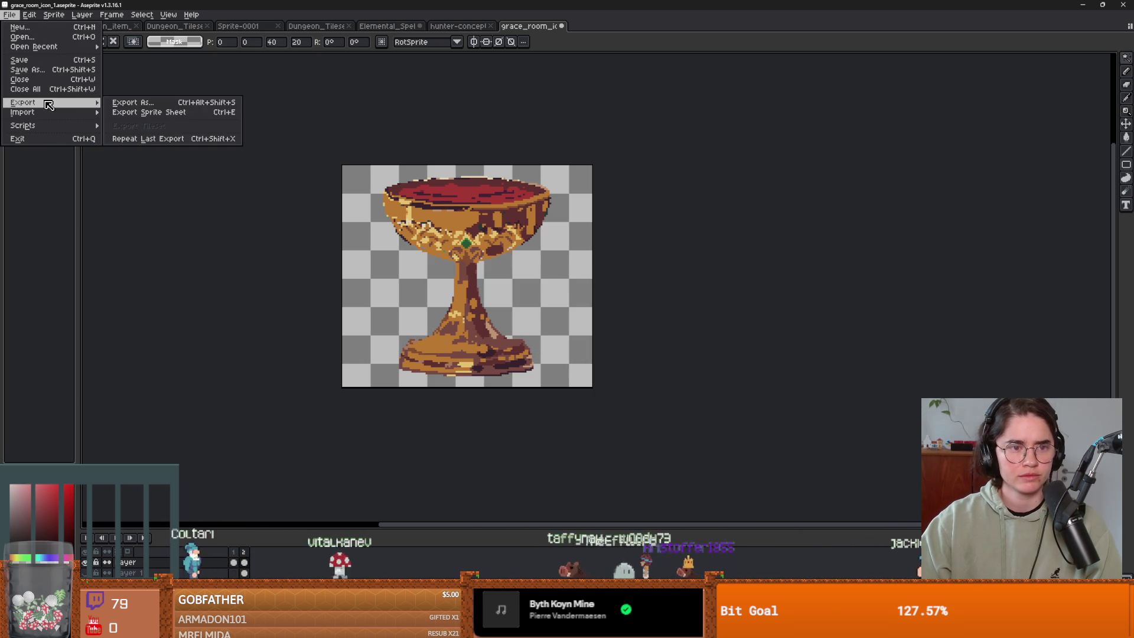
pyautogui.click(133, 103)
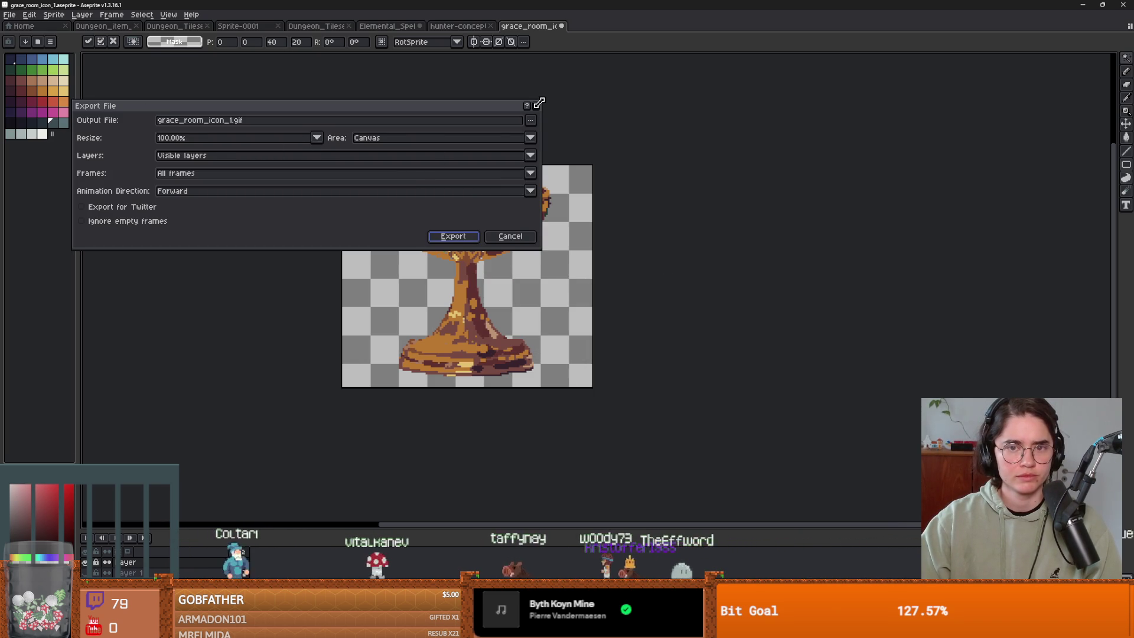
pyautogui.click(531, 120)
pyautogui.click(559, 93)
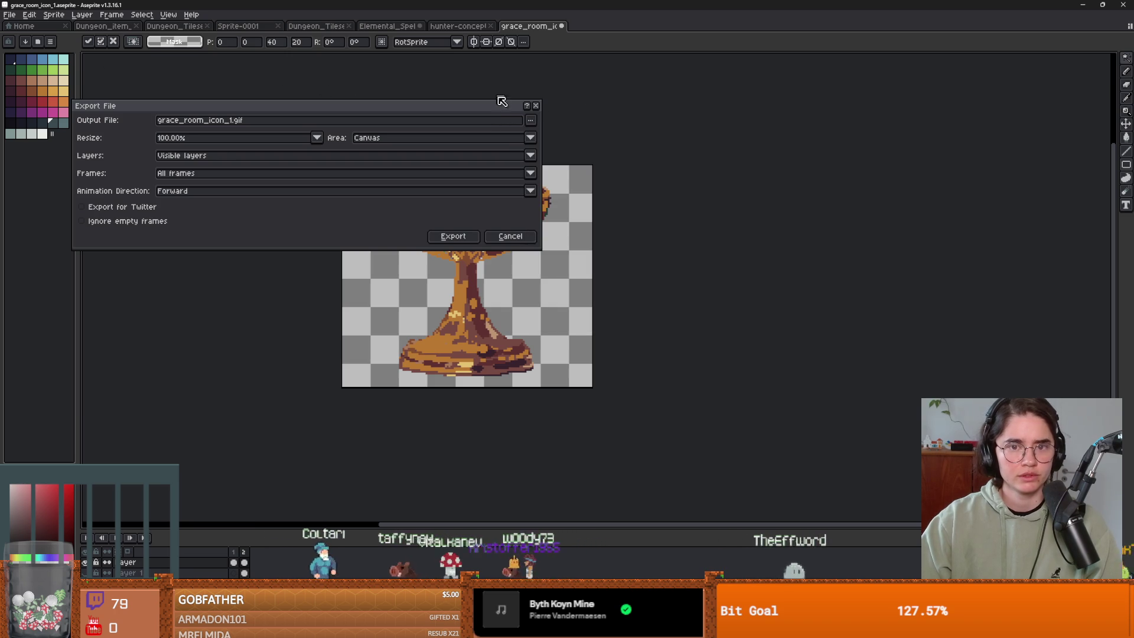
pyautogui.press('Return')
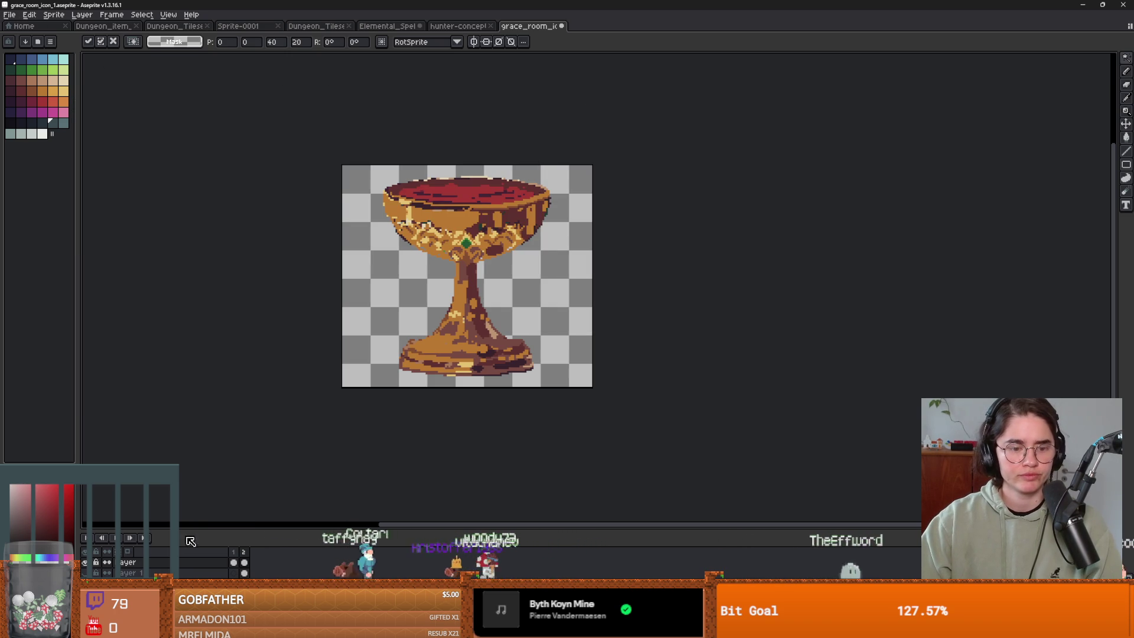
# Step: Save a copy over grace_room_icon_1.png again and confirm the overwrite
pyautogui.click(7, 19)
pyautogui.press('Return')
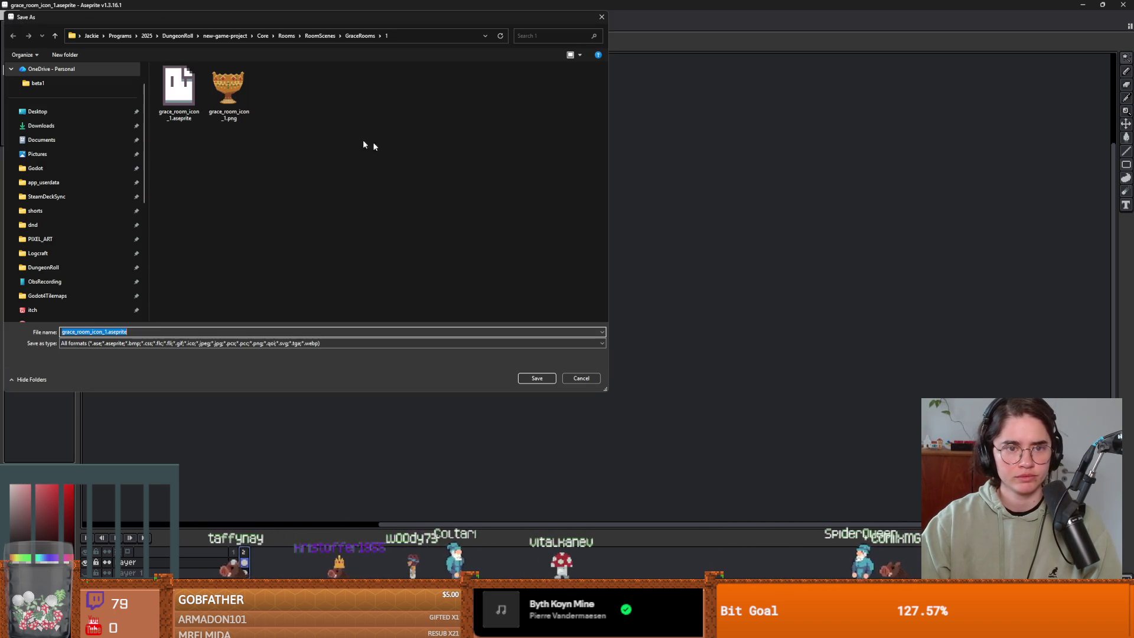
pyautogui.click(228, 98)
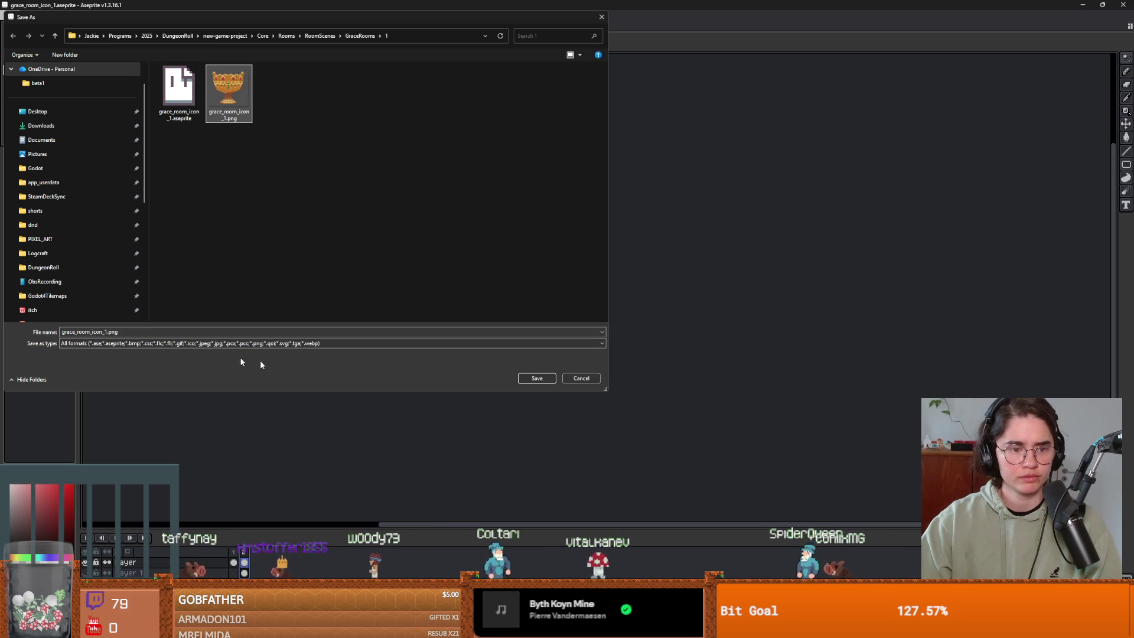
pyautogui.click(534, 378)
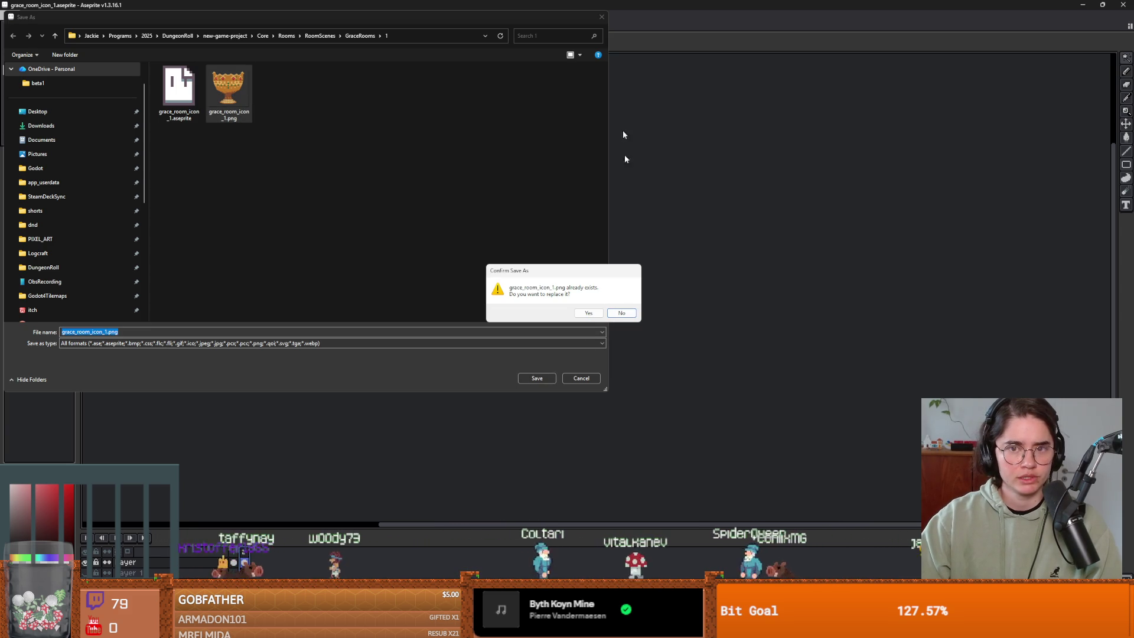
pyautogui.click(589, 313)
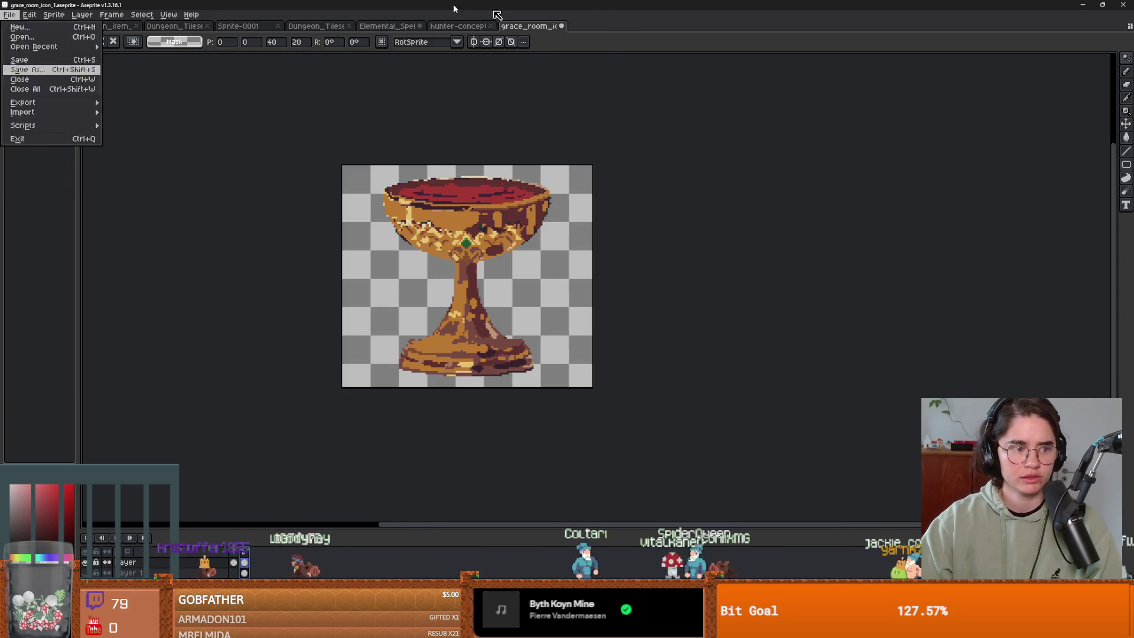
# Step: In Export As, keep the visible layers and set Frames to Selected frames
pyautogui.click(9, 14)
pyautogui.moveTo(81, 104)
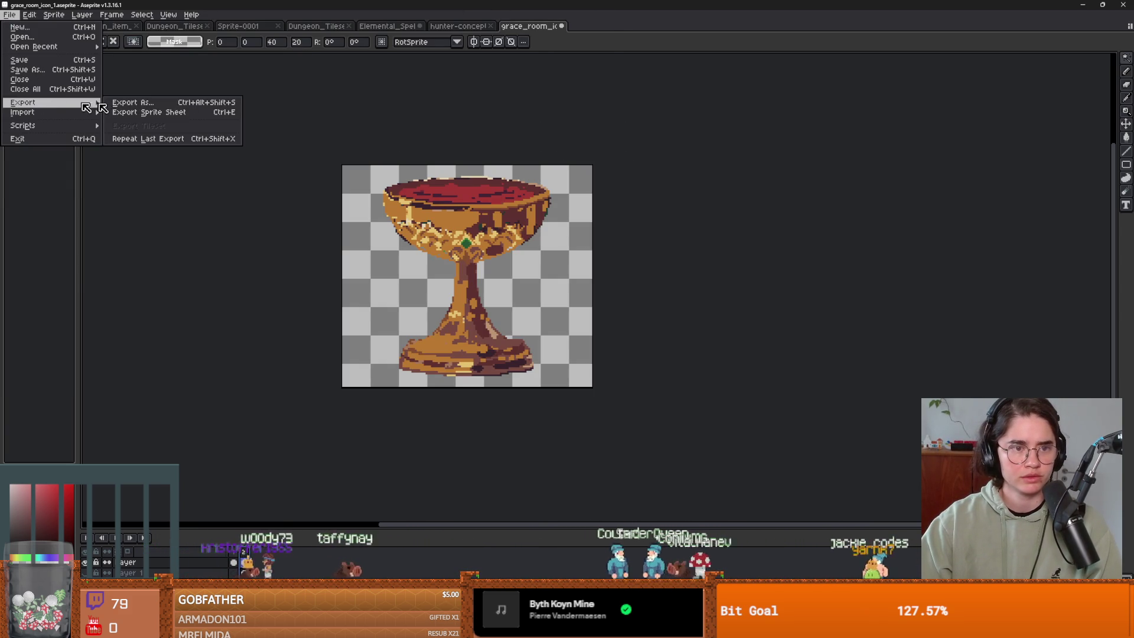
pyautogui.click(169, 105)
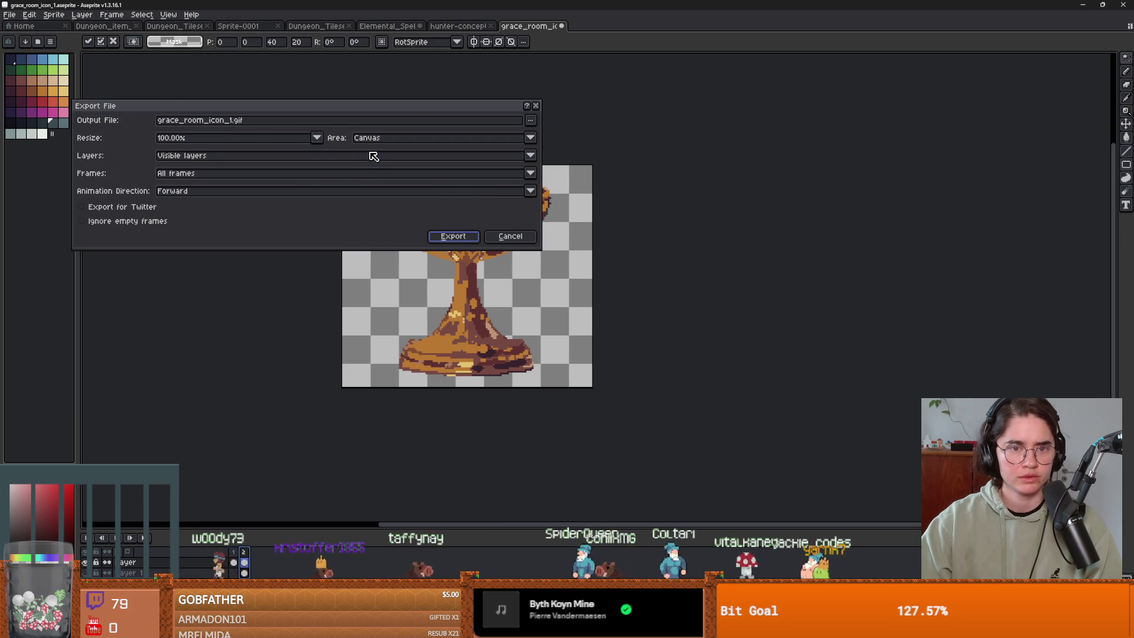
pyautogui.click(189, 157)
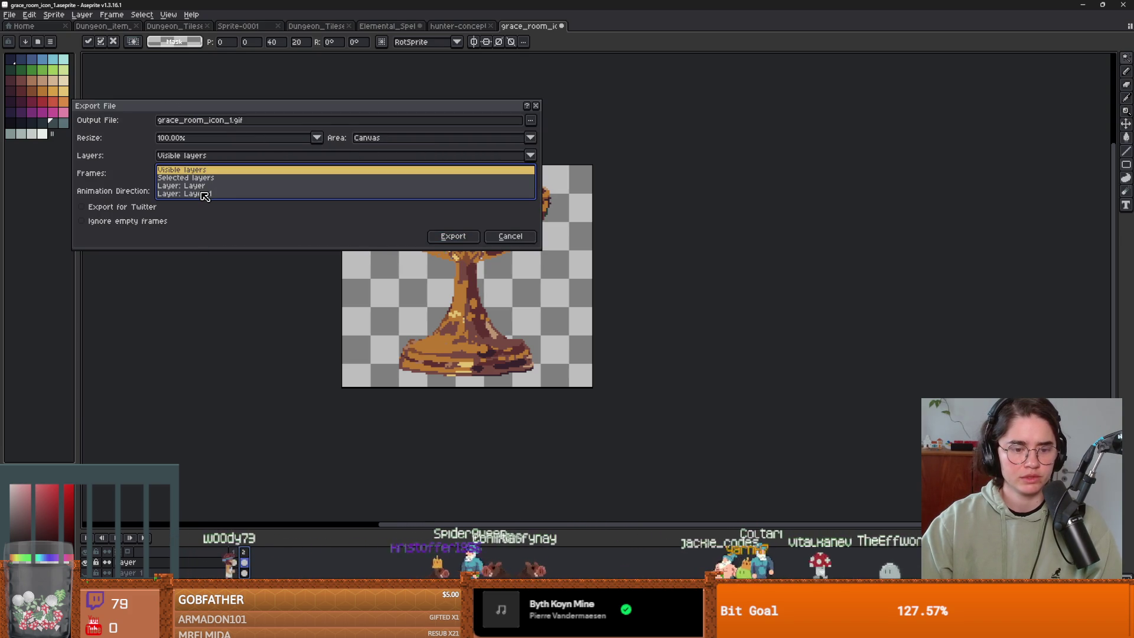
pyautogui.click(140, 183)
pyautogui.click(206, 180)
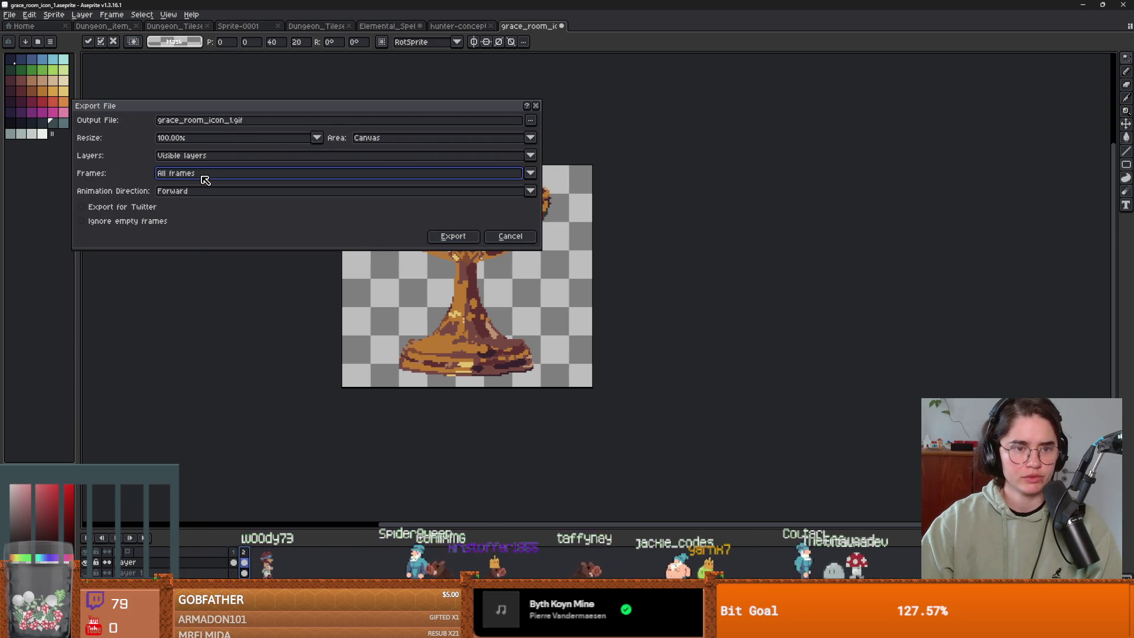
pyautogui.click(531, 172)
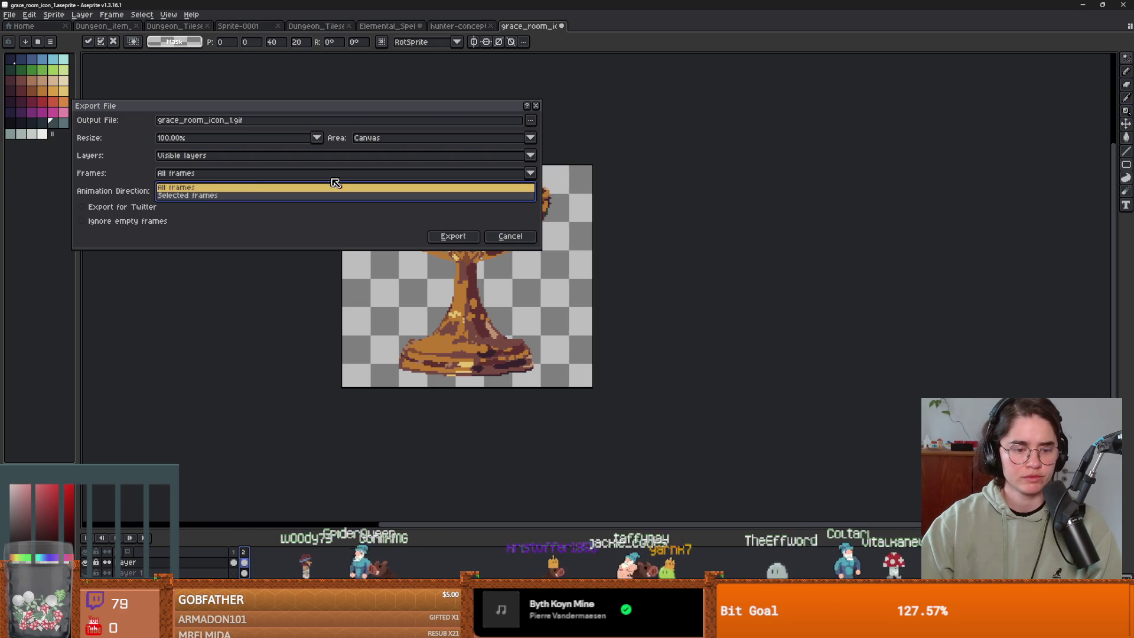
pyautogui.click(215, 196)
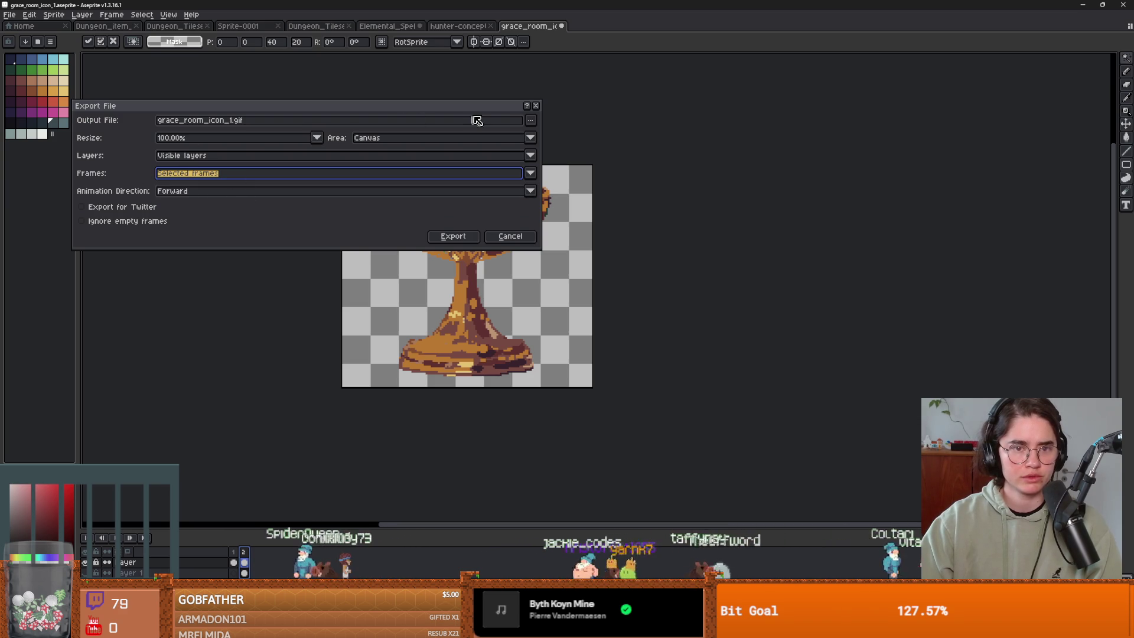
# Step: Export to grace_room_icon_1.png, confirming the overwrite and layer flattening
pyautogui.click(531, 121)
pyautogui.click(549, 135)
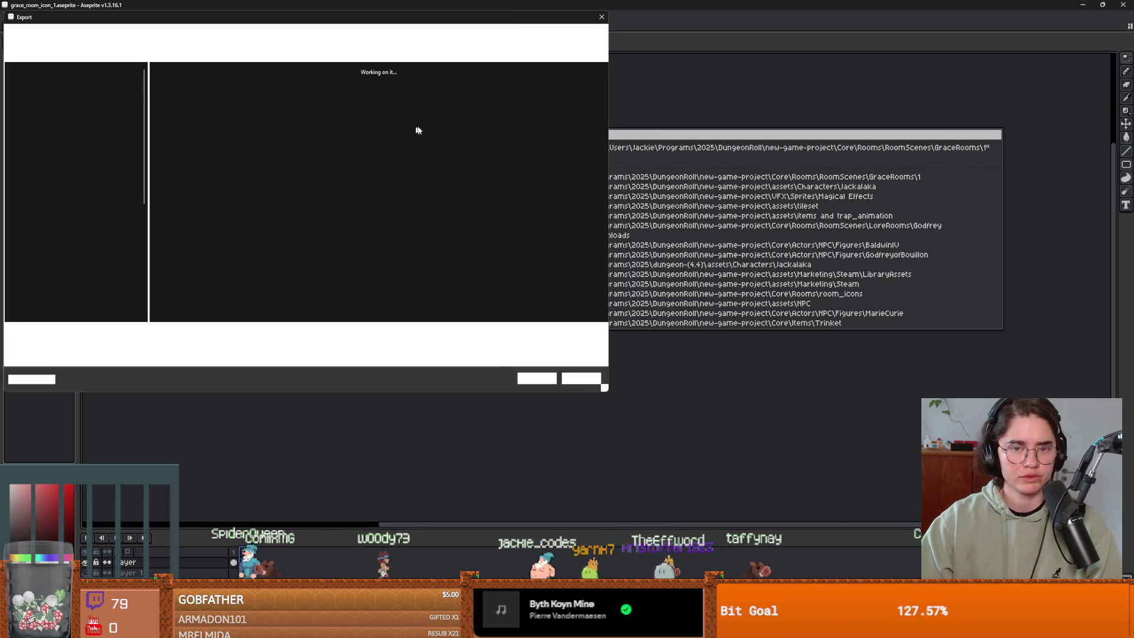
pyautogui.click(228, 87)
pyautogui.click(537, 378)
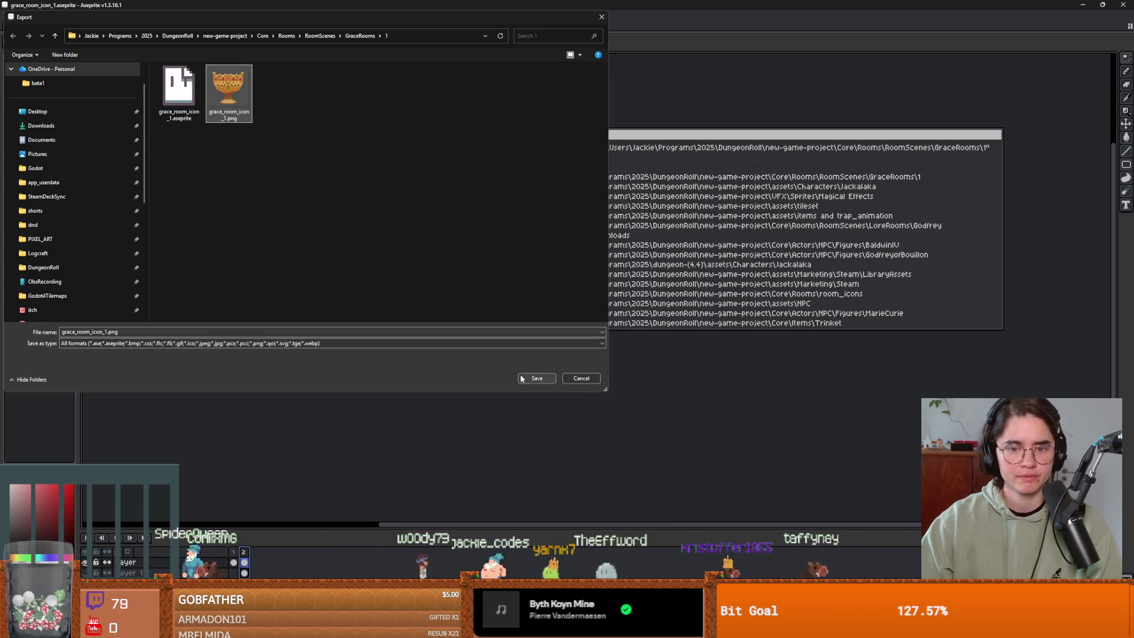
pyautogui.click(589, 314)
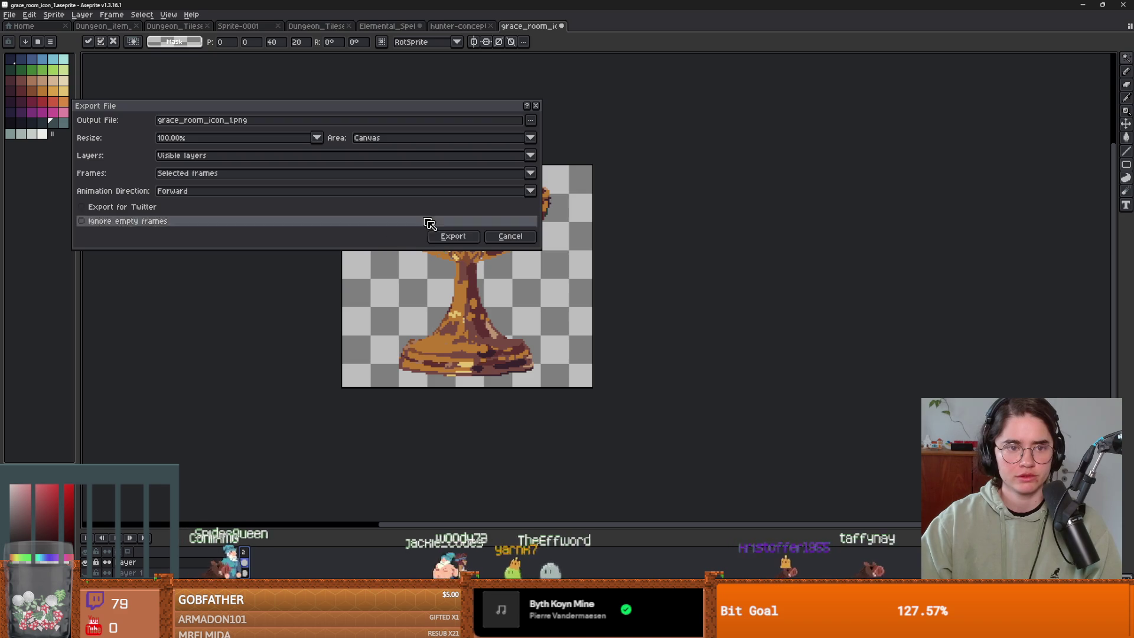
pyautogui.click(452, 237)
pyautogui.click(542, 368)
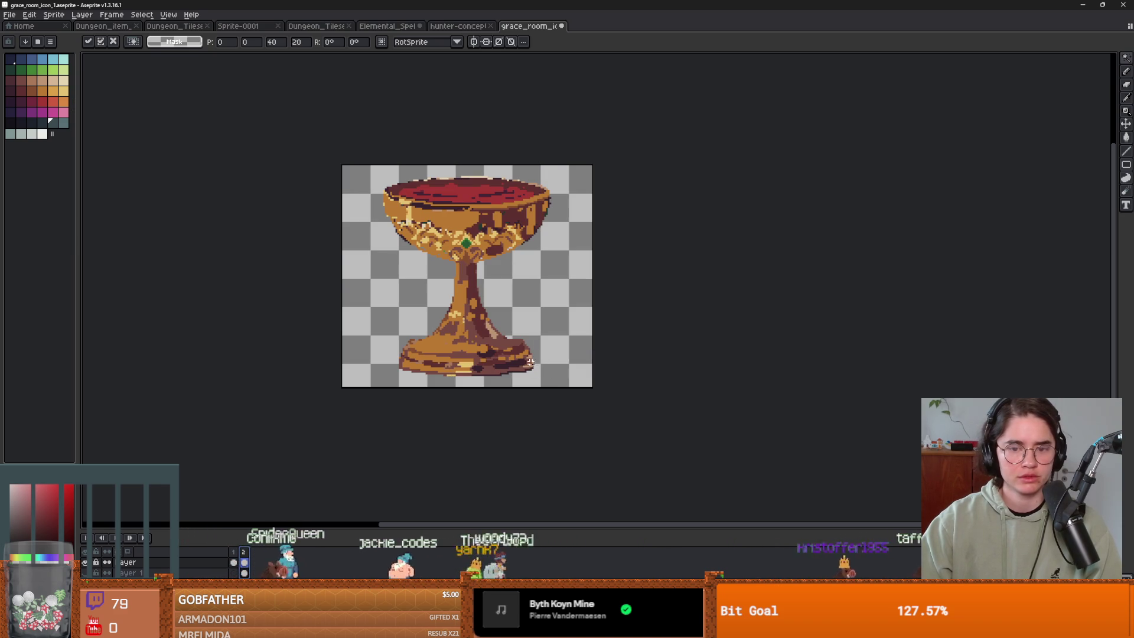
pyautogui.hotkey('alt', 'Tab')
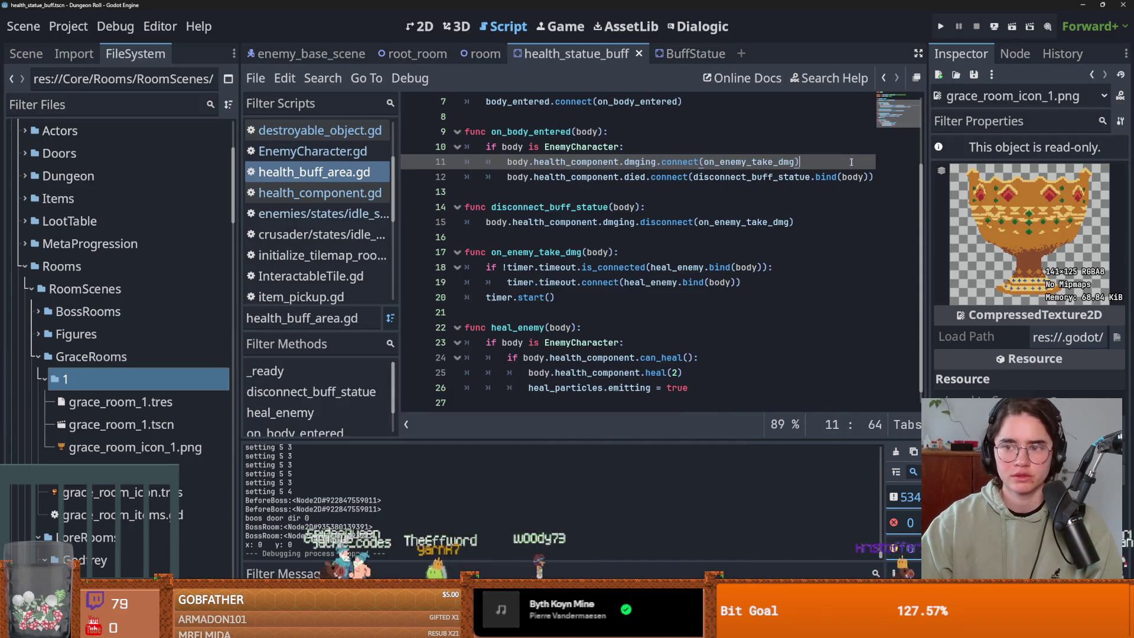
# Step: Select the reimported grace_room_icon_1.png, run the project as the Crusader and check the chalice room card
pyautogui.click(91, 448)
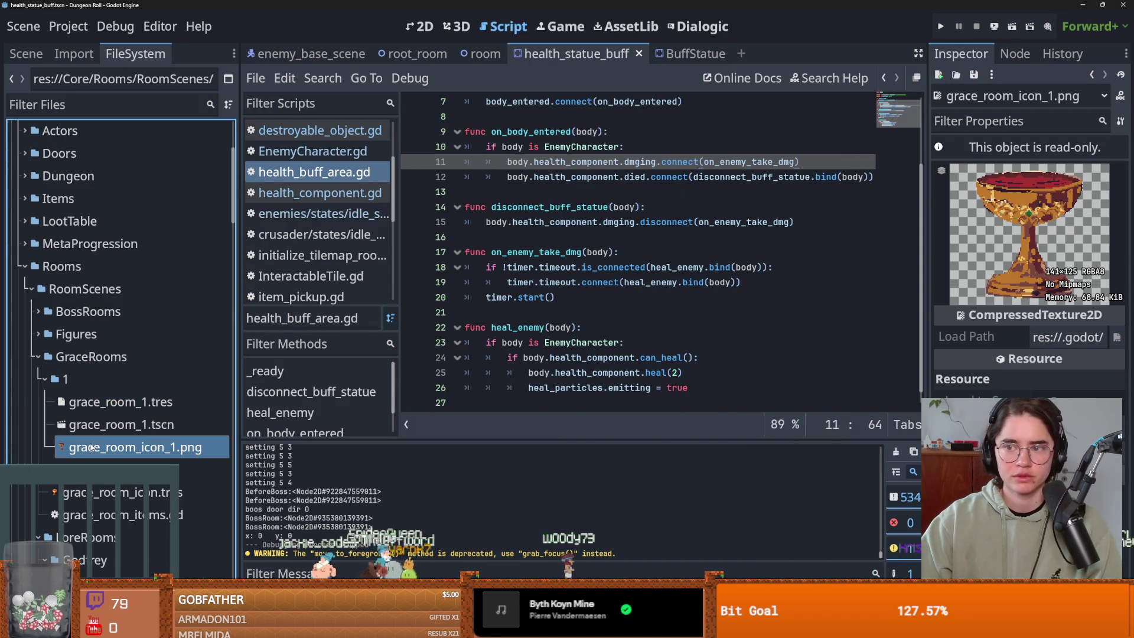
pyautogui.click(940, 26)
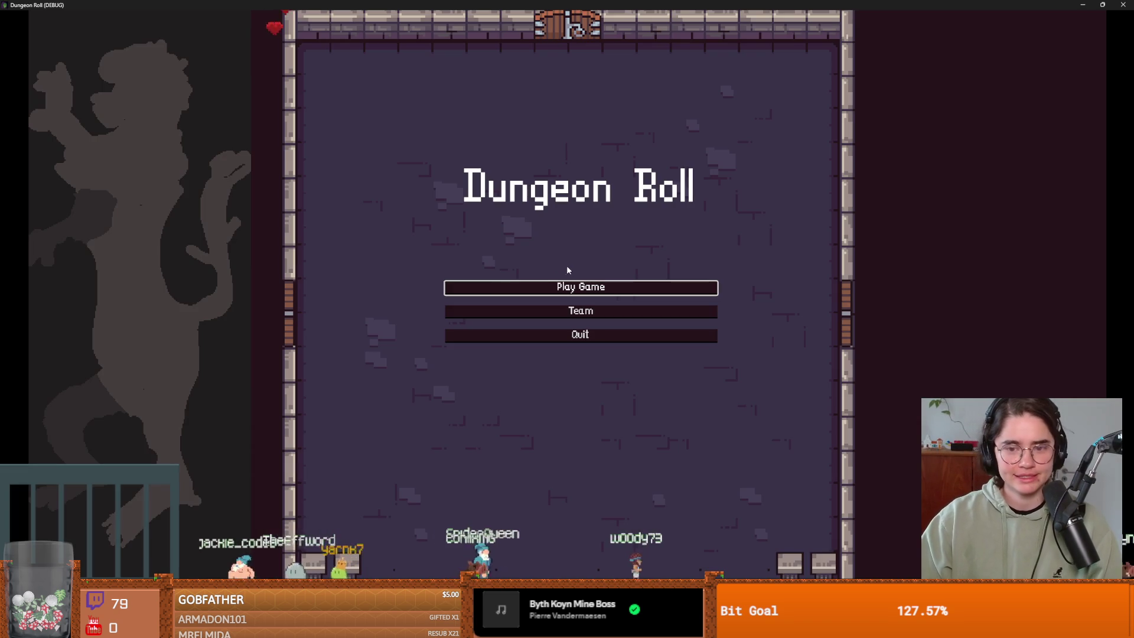
pyautogui.click(566, 281)
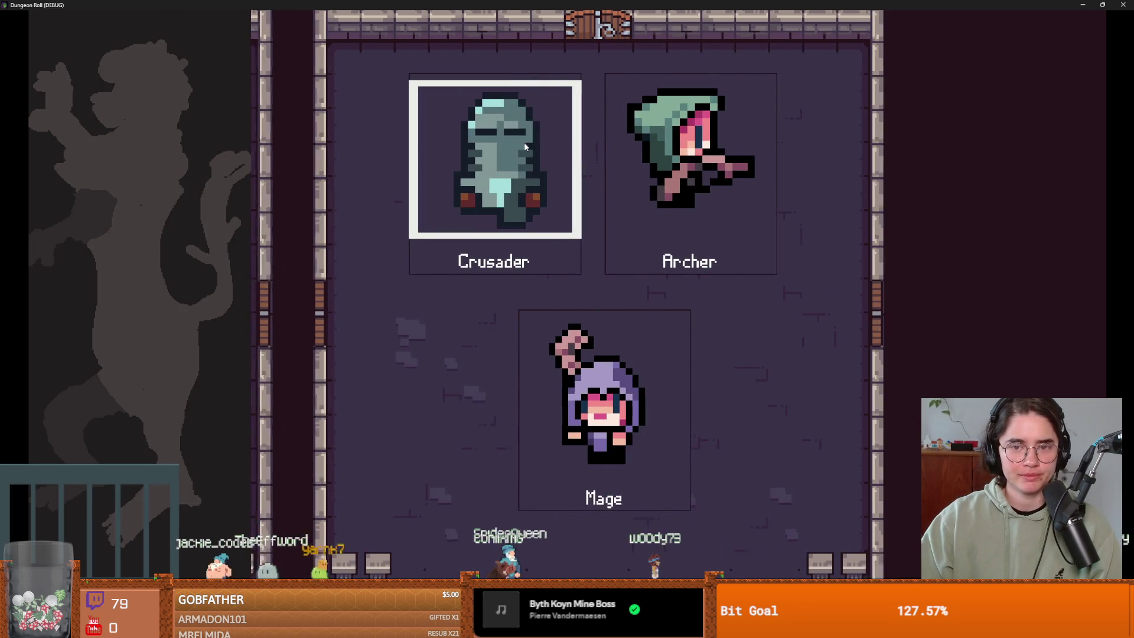
pyautogui.click(532, 238)
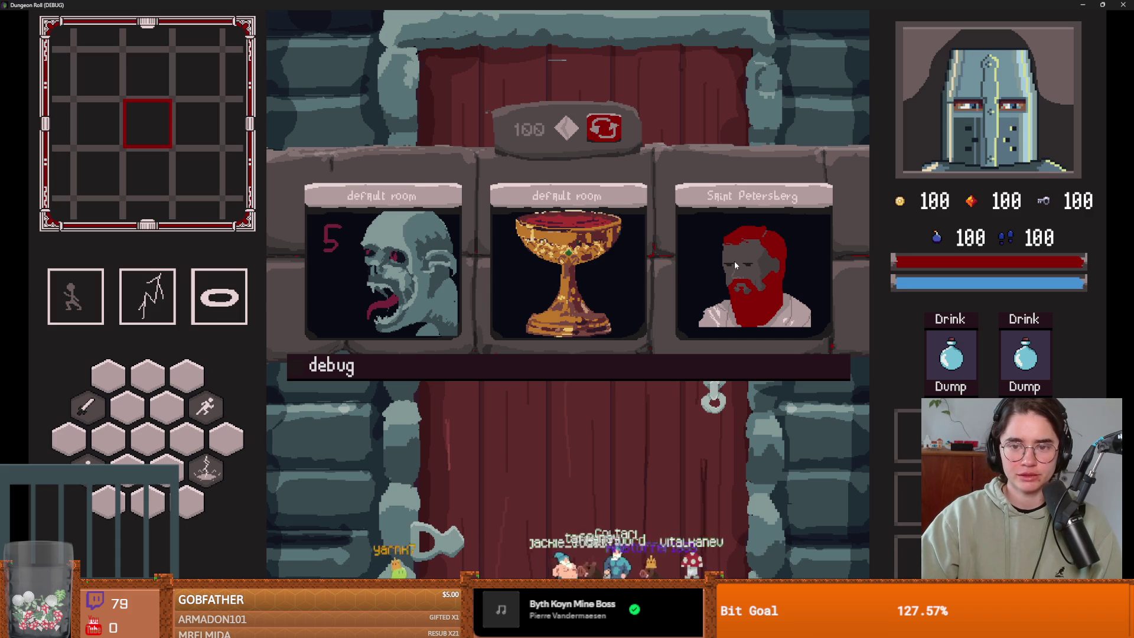
pyautogui.hotkey('alt', 'Tab')
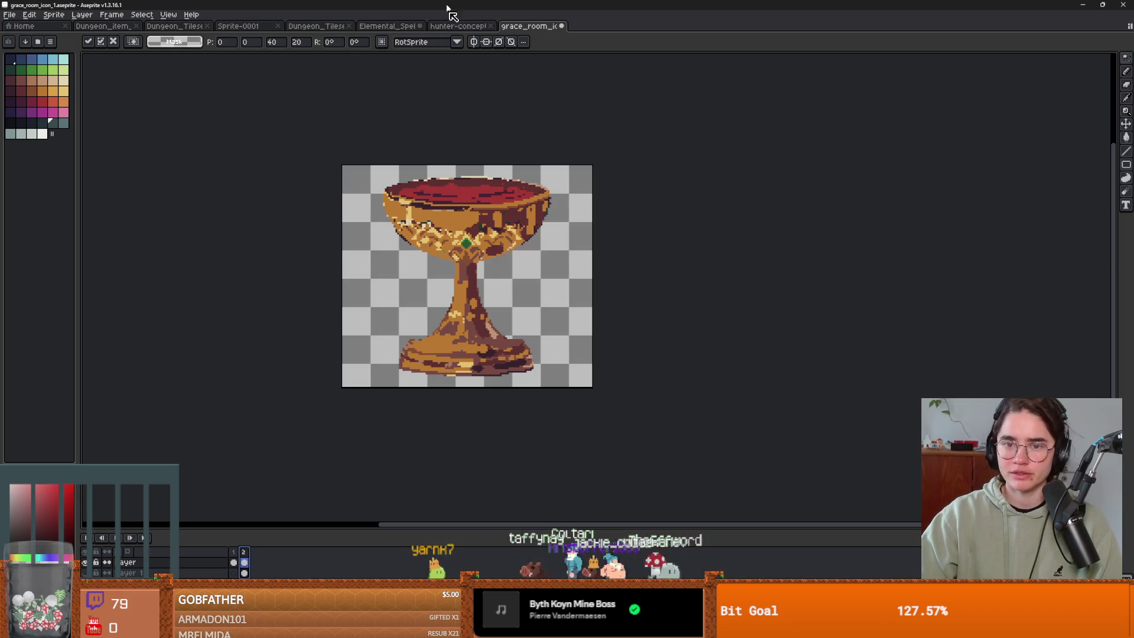
# Step: Extend the chalice sprite's canvas upward at the top
pyautogui.hotkey('ctrl', 'alt', 'c')
pyautogui.moveTo(481, 166); pyautogui.dragTo(481, 153)
pyautogui.click(182, 283)
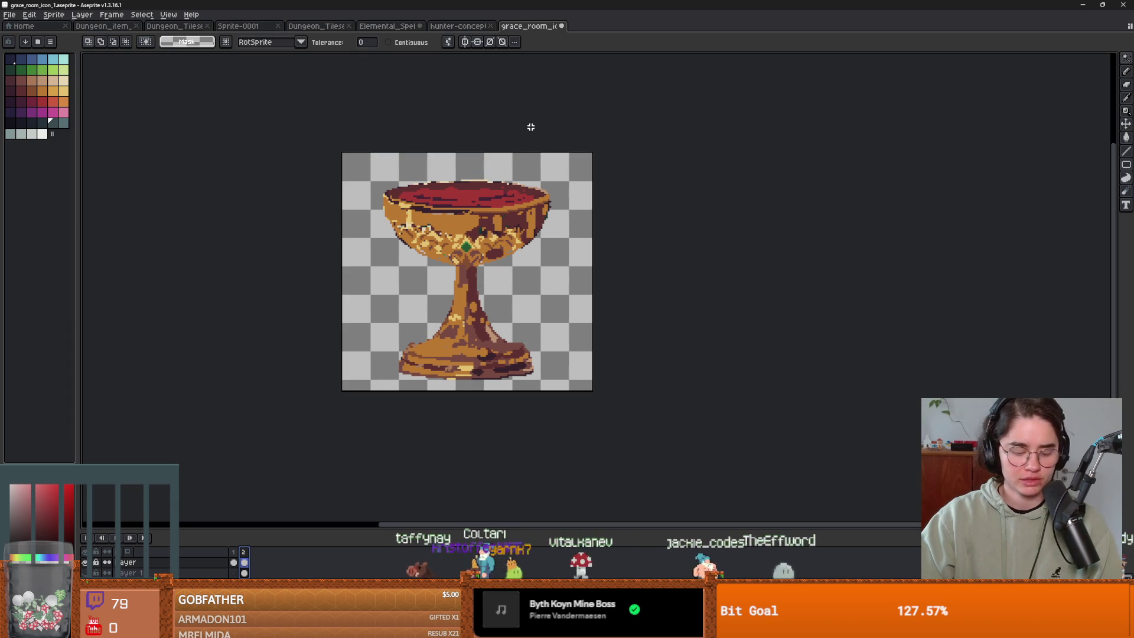
# Step: Export the chalice sprite over grace_room_icon_1.png, confirming the overwrite
pyautogui.click(9, 20)
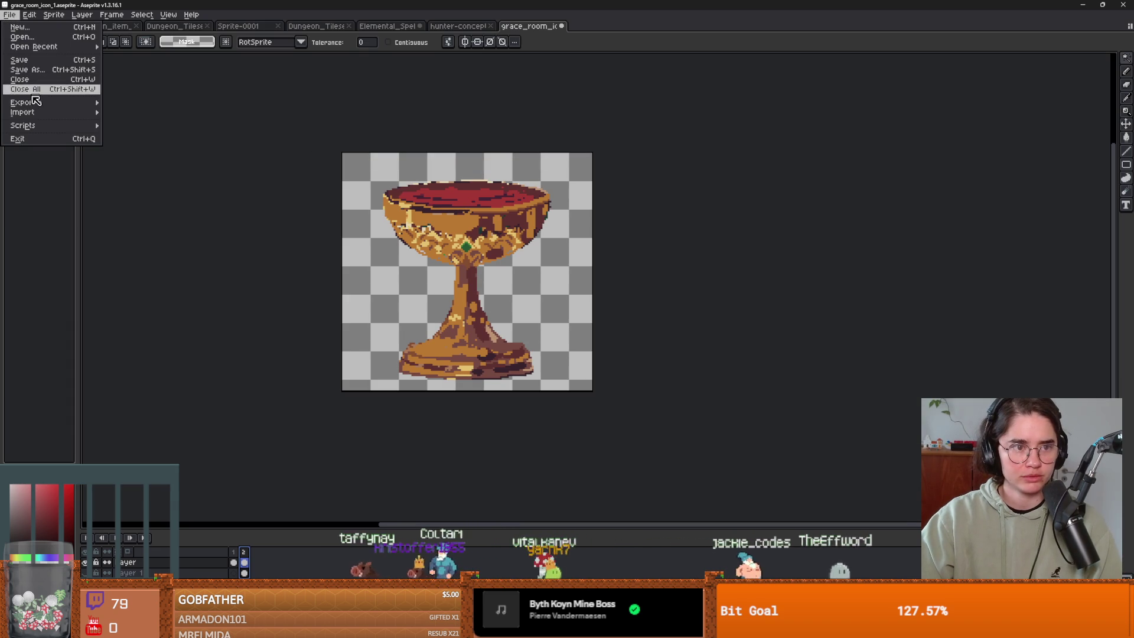
pyautogui.moveTo(63, 107)
pyautogui.click(152, 108)
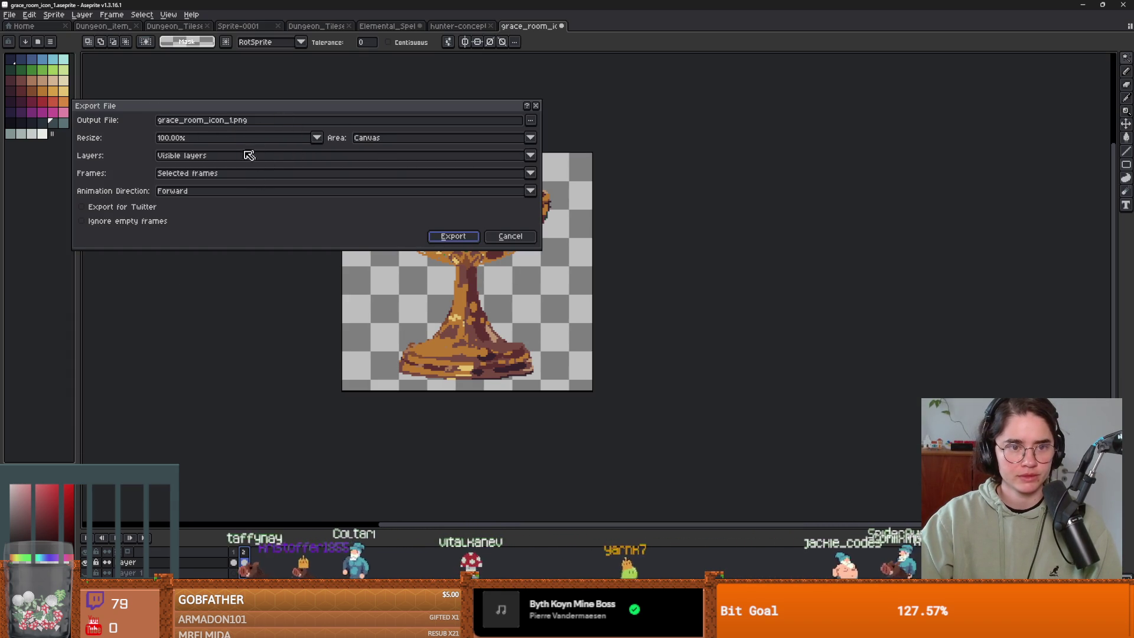
pyautogui.click(454, 236)
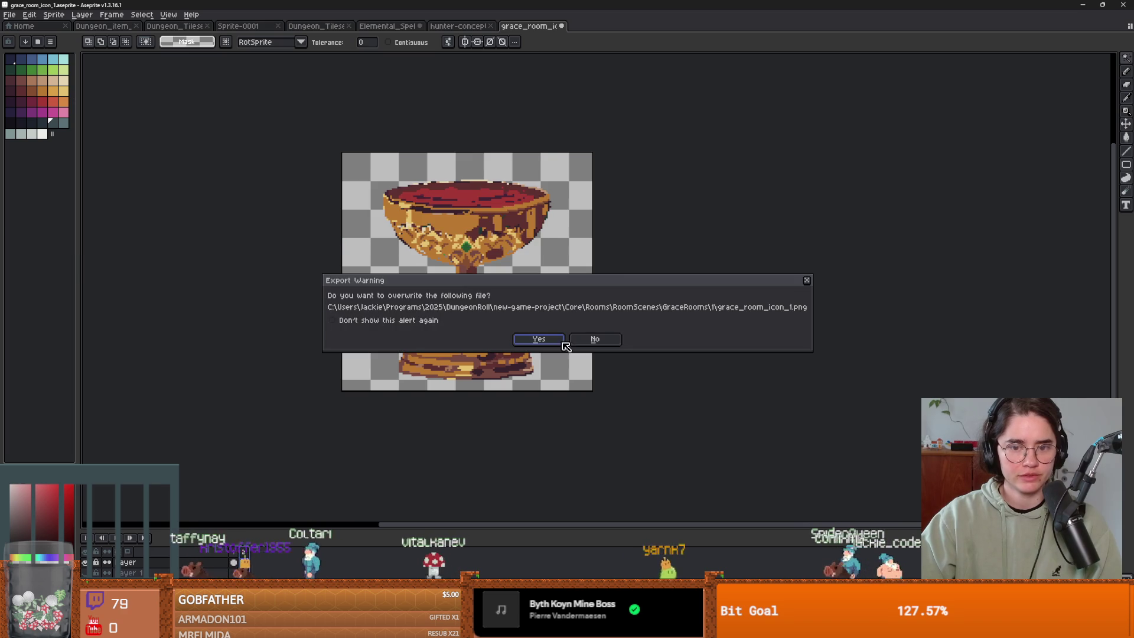
pyautogui.click(561, 341)
pyautogui.click(551, 362)
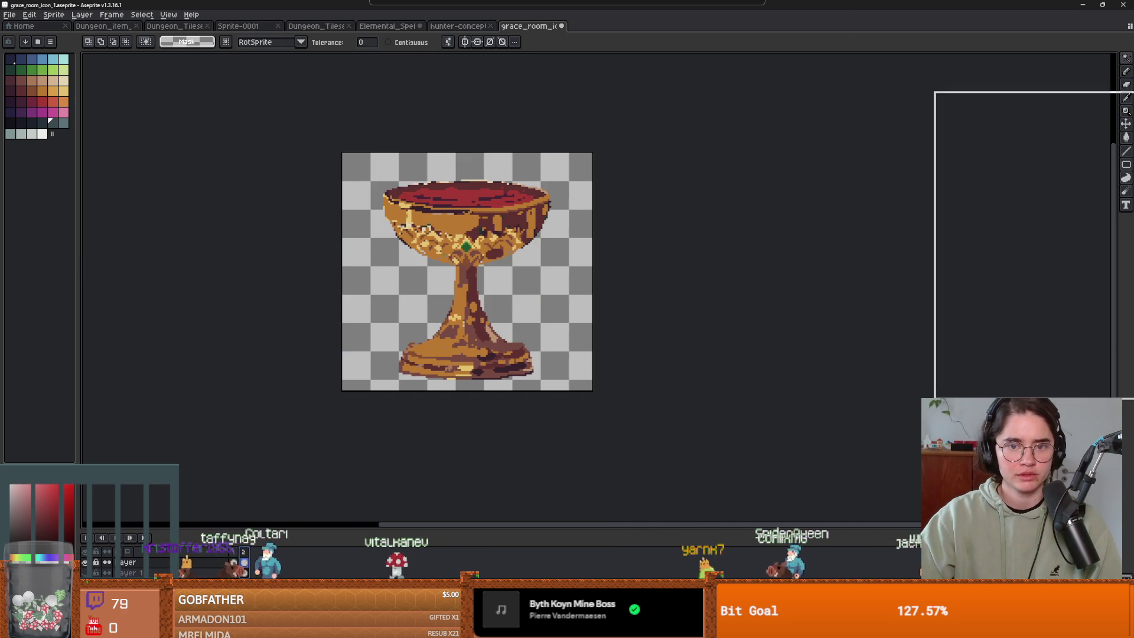
# Step: Close the running Dungeon Roll game and return focus to the script editor
pyautogui.hotkey('alt', 'Tab')
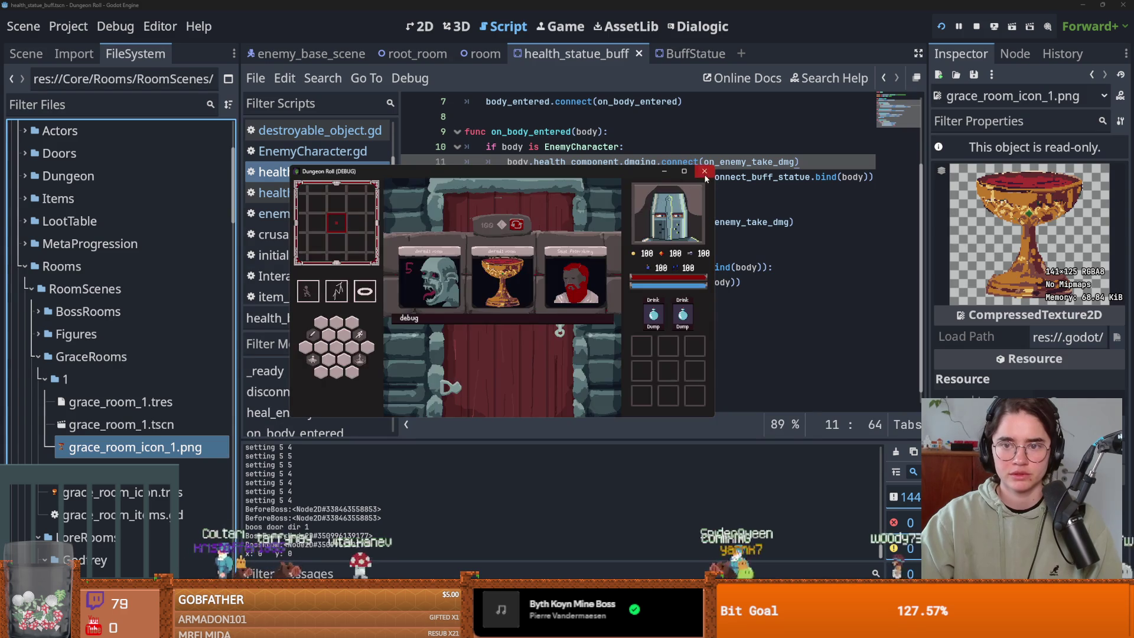
pyautogui.click(704, 172)
pyautogui.click(715, 176)
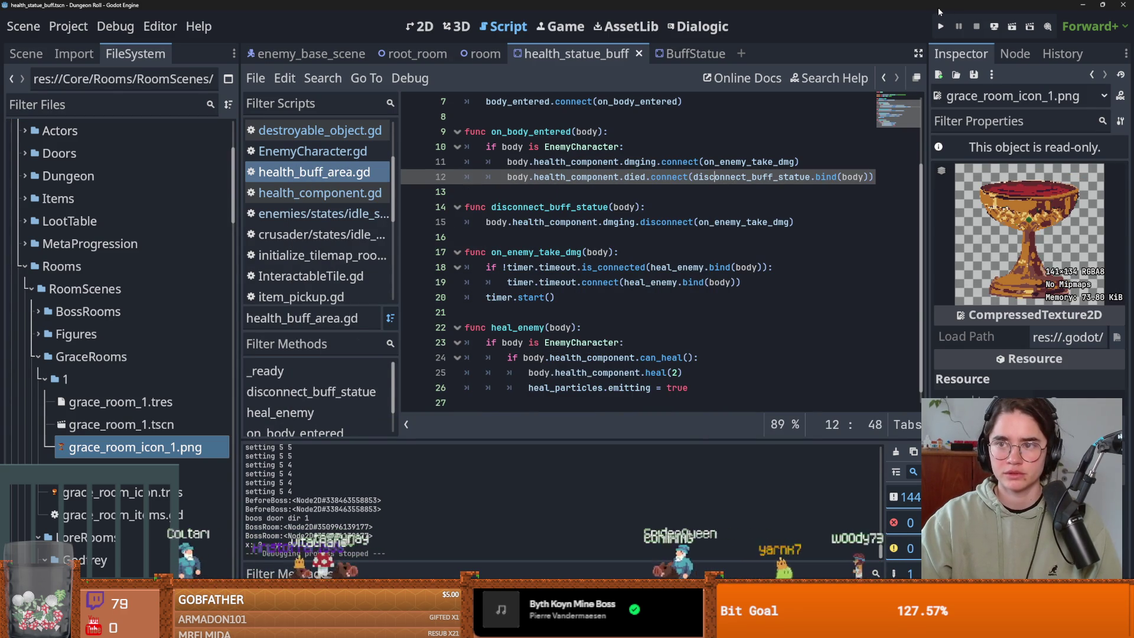
# Step: Relaunch Dungeon Roll as the Crusader and walk to the room cards to check the chalice icon
pyautogui.click(941, 28)
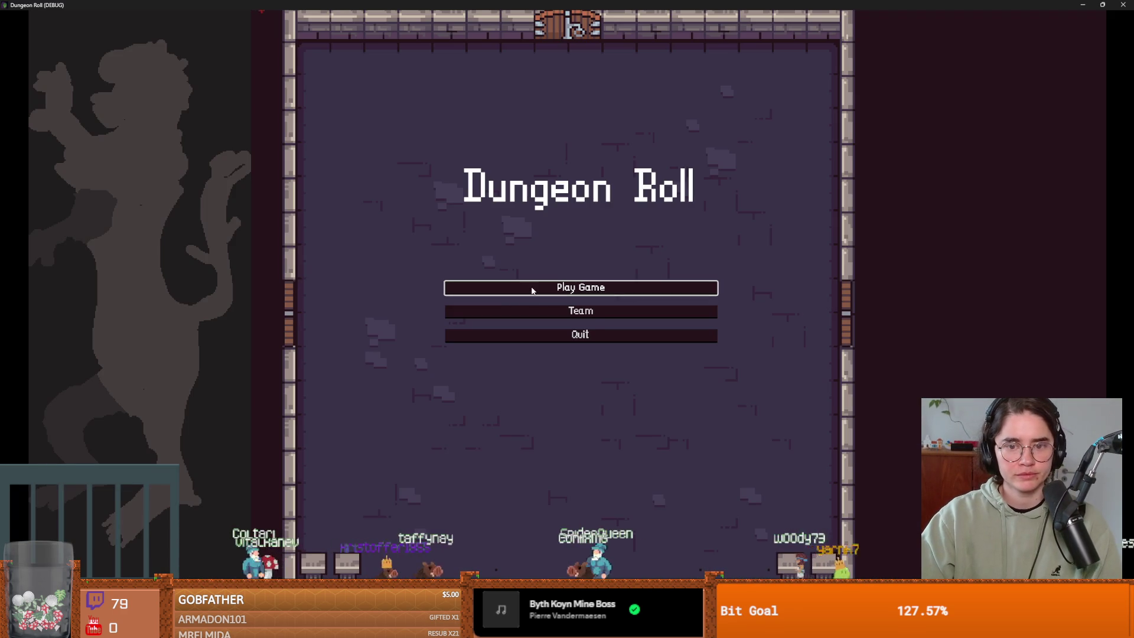
pyautogui.click(535, 290)
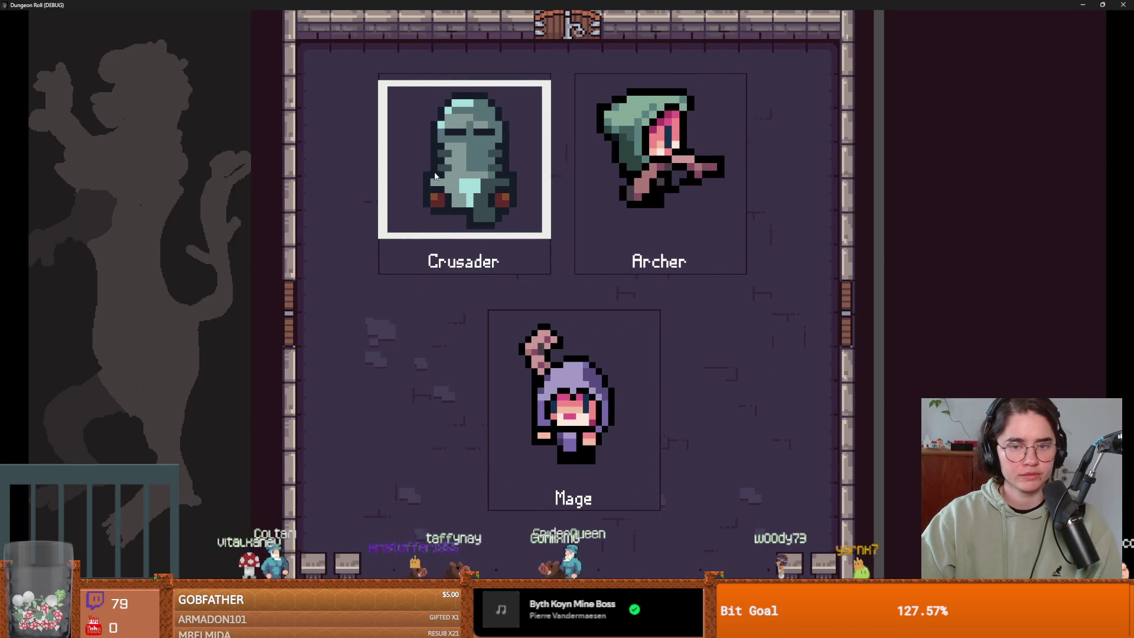
pyautogui.click(477, 229)
pyautogui.press('a')
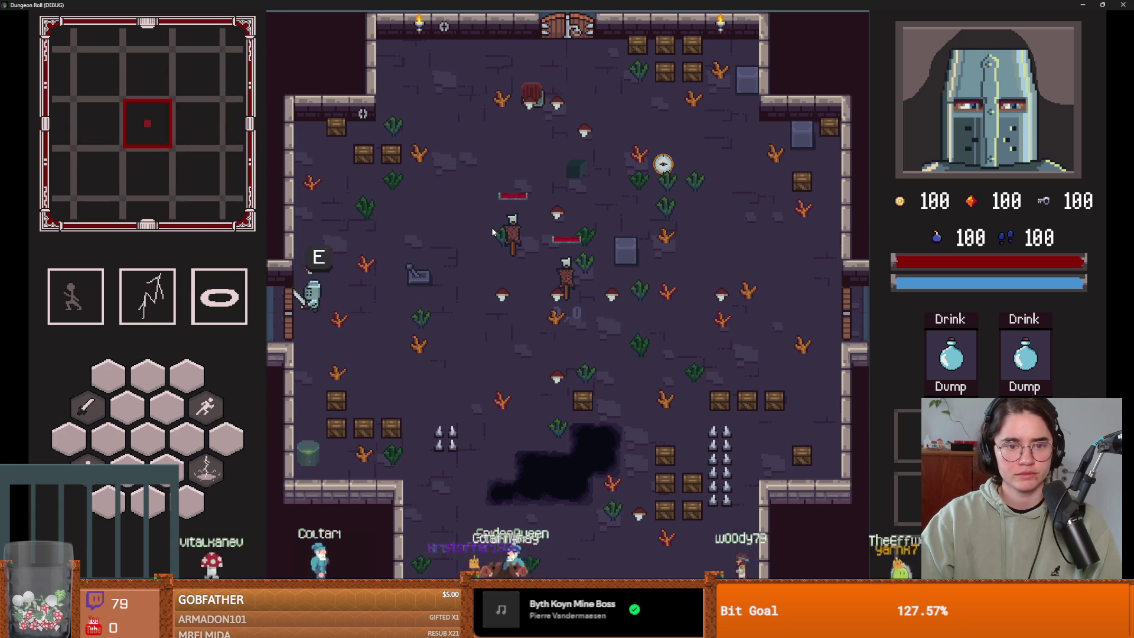
pyautogui.press('e')
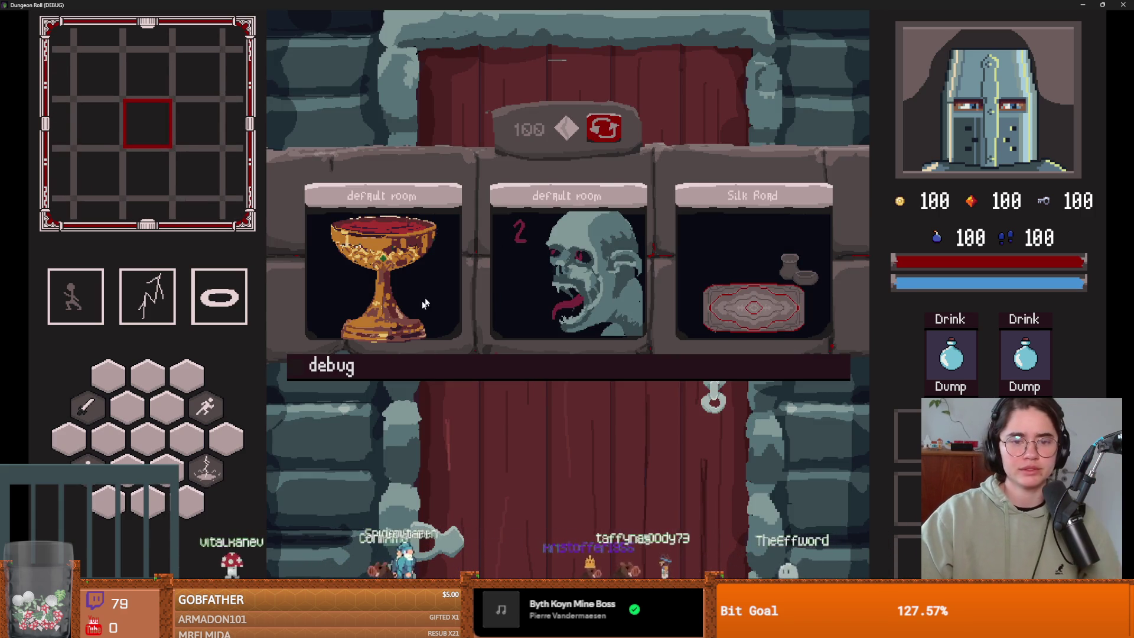
pyautogui.hotkey('alt', 'Tab')
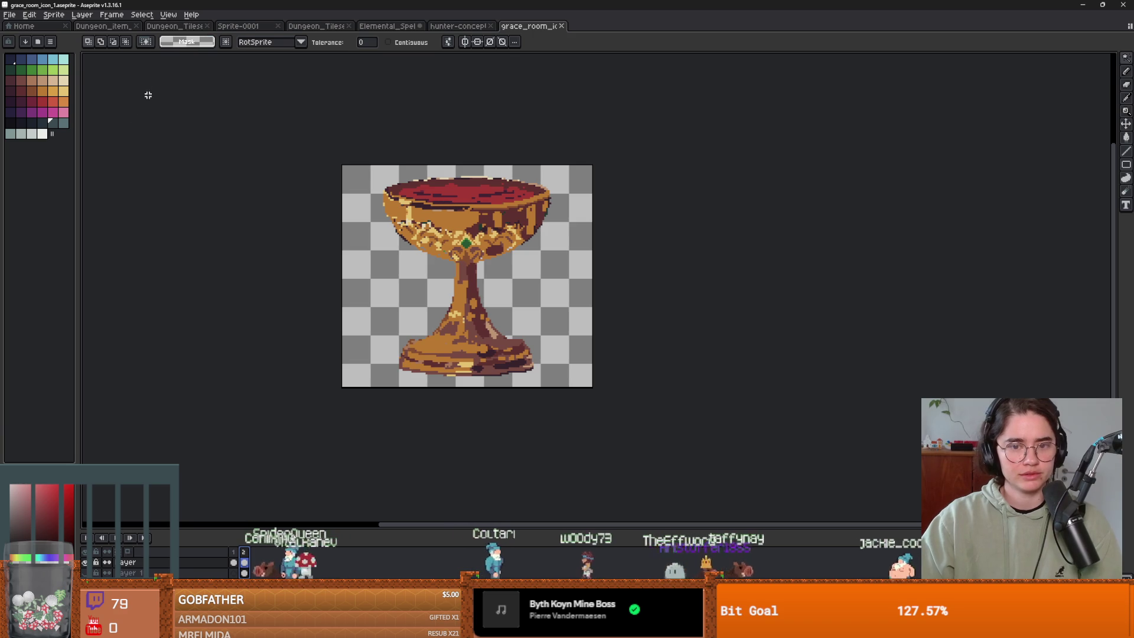
# Step: Export the chalice again via Export As over grace_room_icon_1.png at 100%, accepting the overwrite warnings
pyautogui.click(10, 18)
pyautogui.moveTo(43, 104)
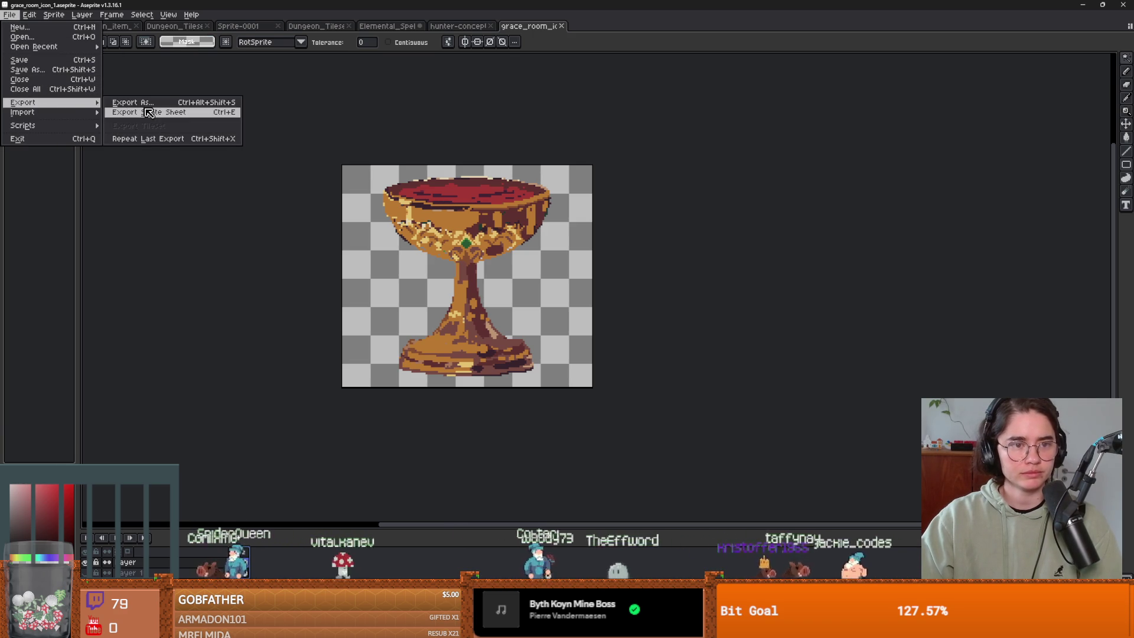
pyautogui.click(151, 107)
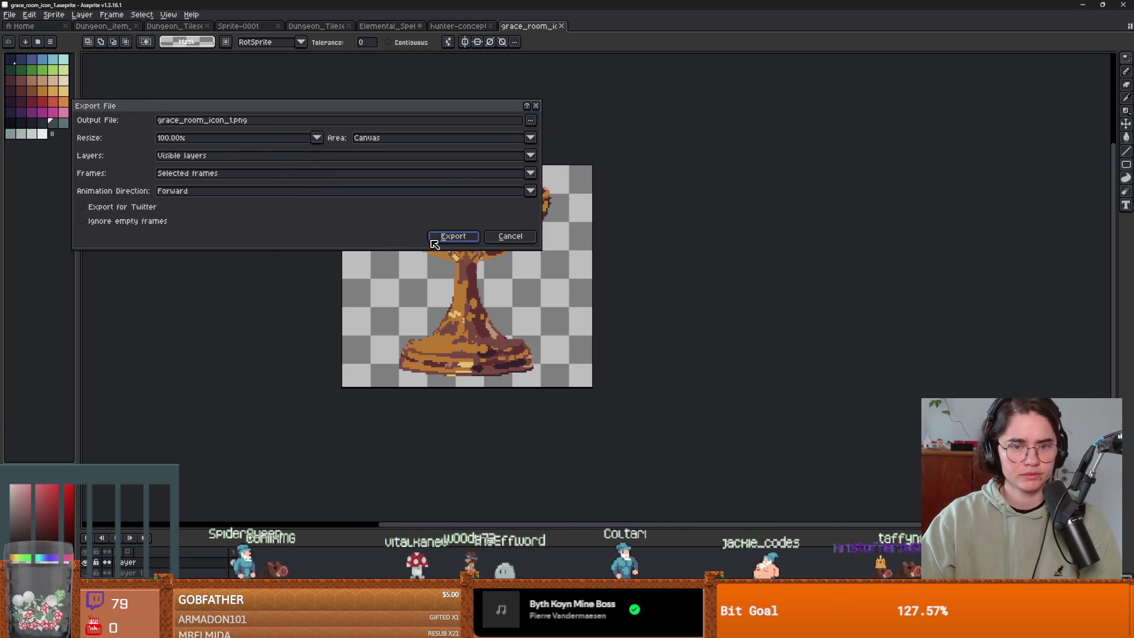
pyautogui.click(449, 238)
pyautogui.click(547, 340)
pyautogui.click(538, 360)
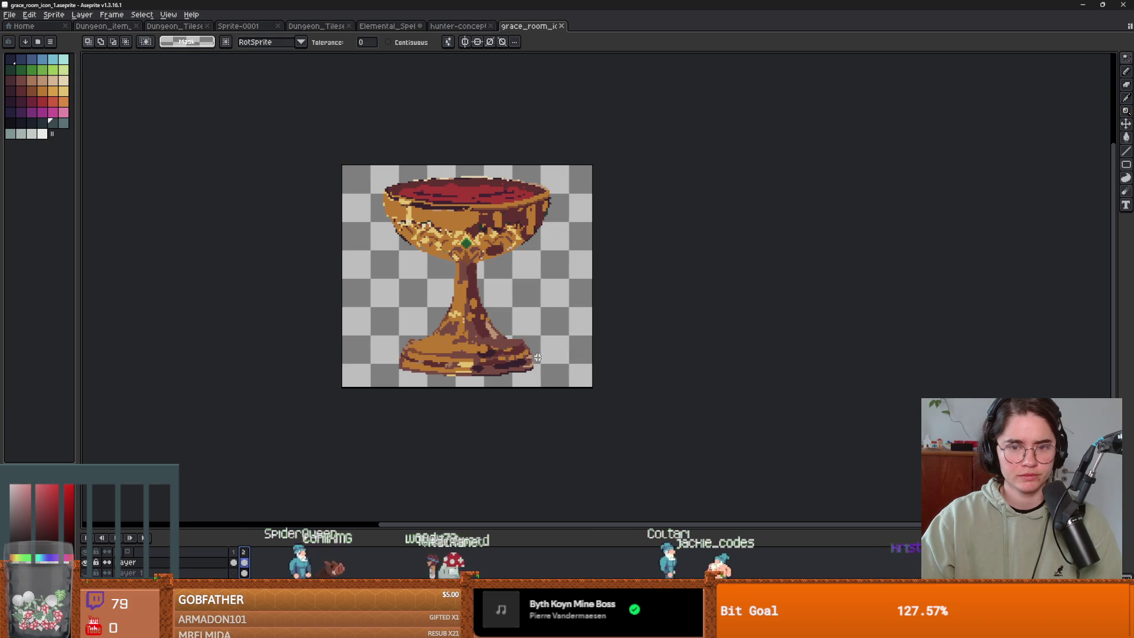
pyautogui.hotkey('alt', 'Tab')
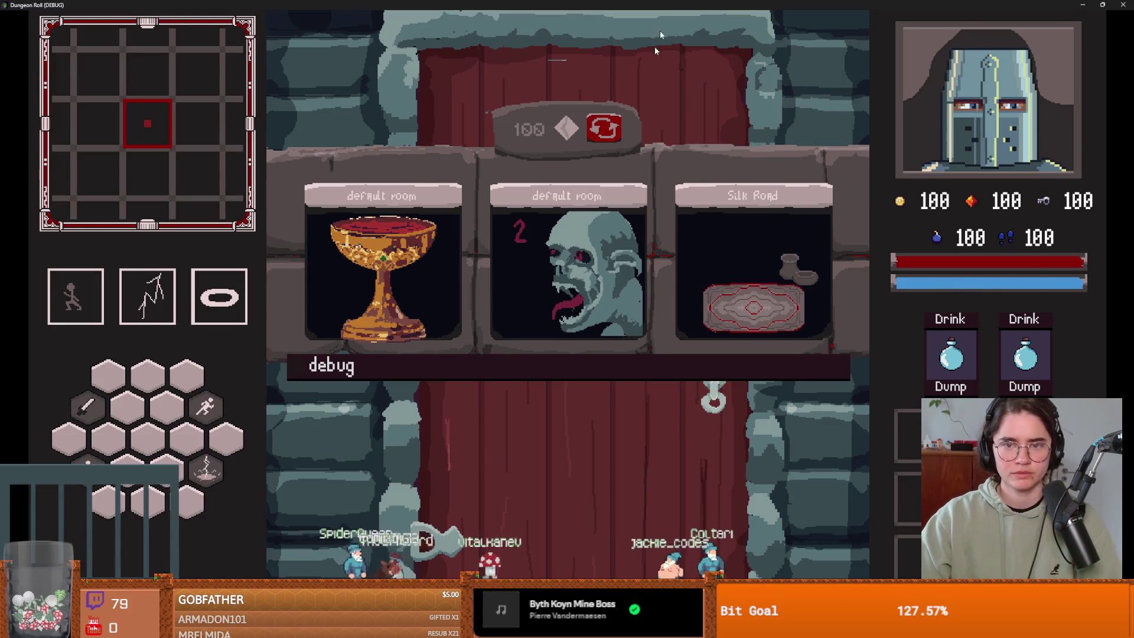
pyautogui.hotkey('alt', 'Tab')
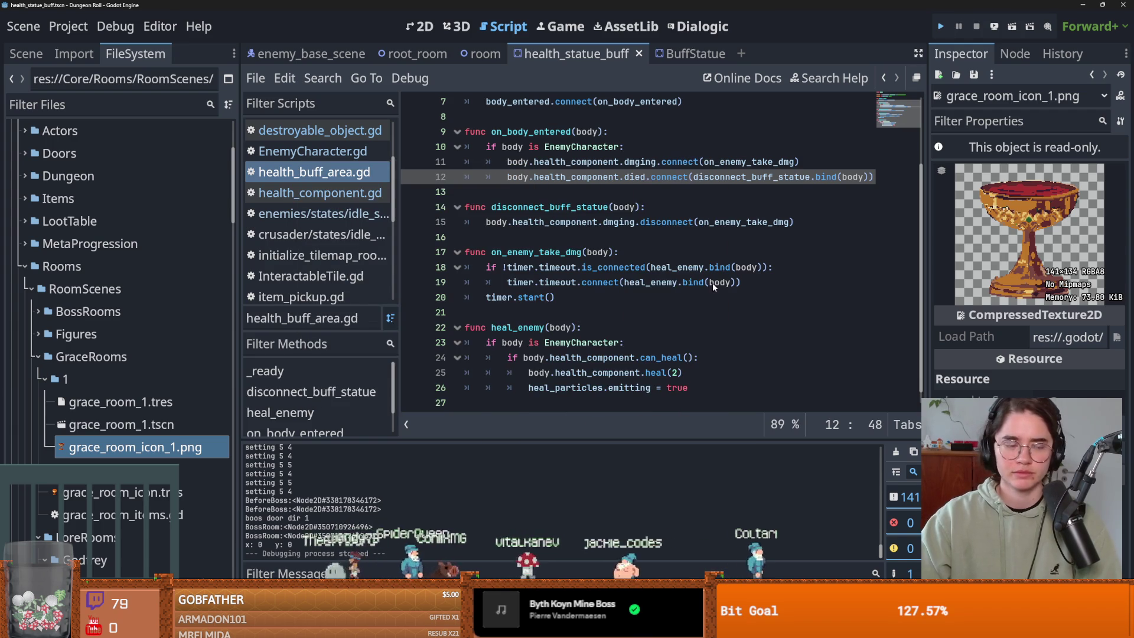
# Step: Relaunch the game as the Crusader and walk through two chosen dungeon rooms
pyautogui.press('F5')
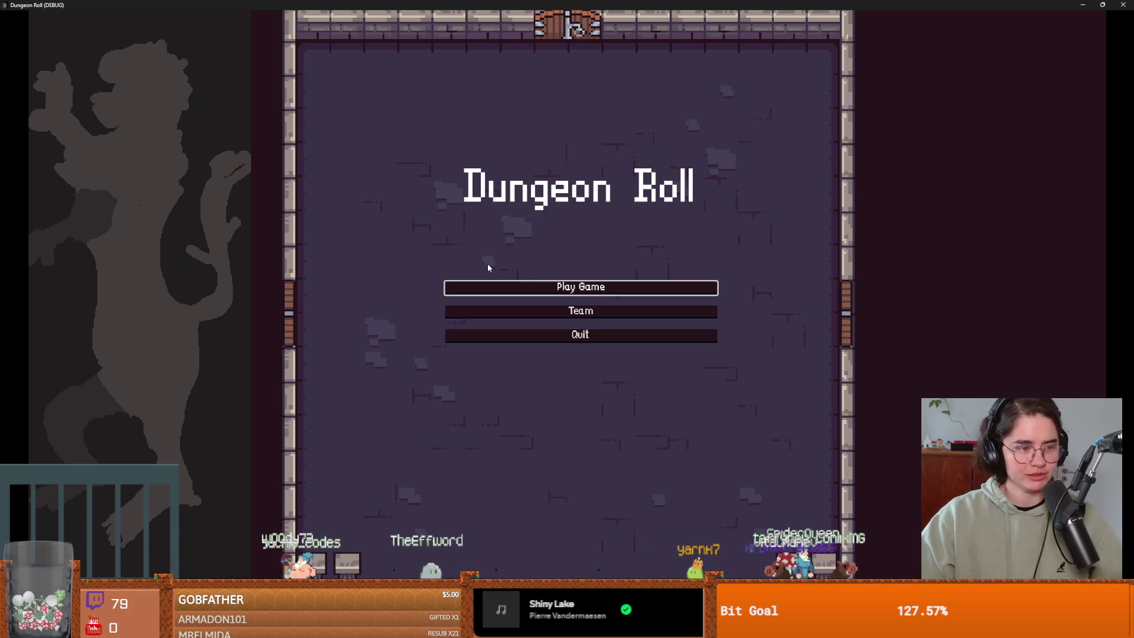
pyautogui.click(572, 288)
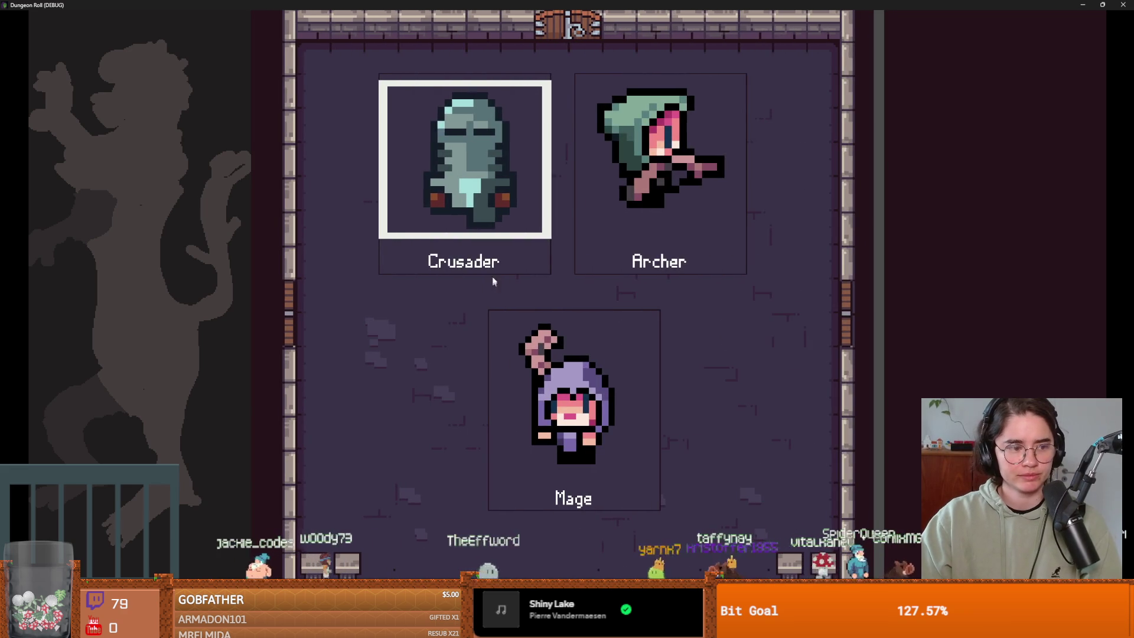
pyautogui.click(495, 280)
pyautogui.press('s')
pyautogui.press('a')
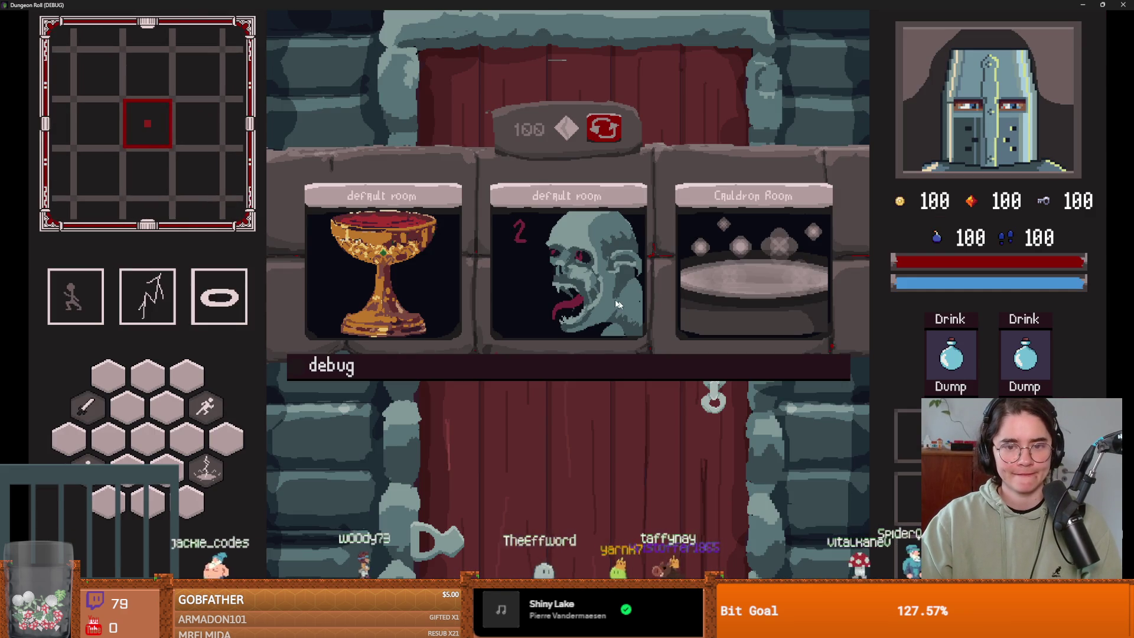
pyautogui.click(457, 239)
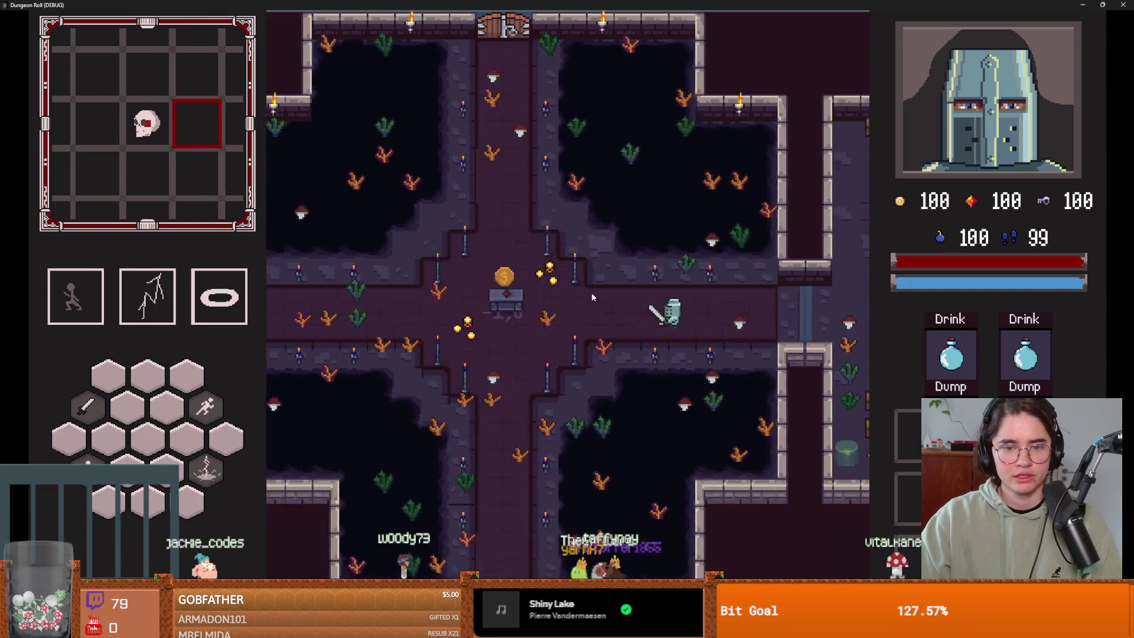
pyautogui.press('a')
pyautogui.press('w')
pyautogui.press('w')
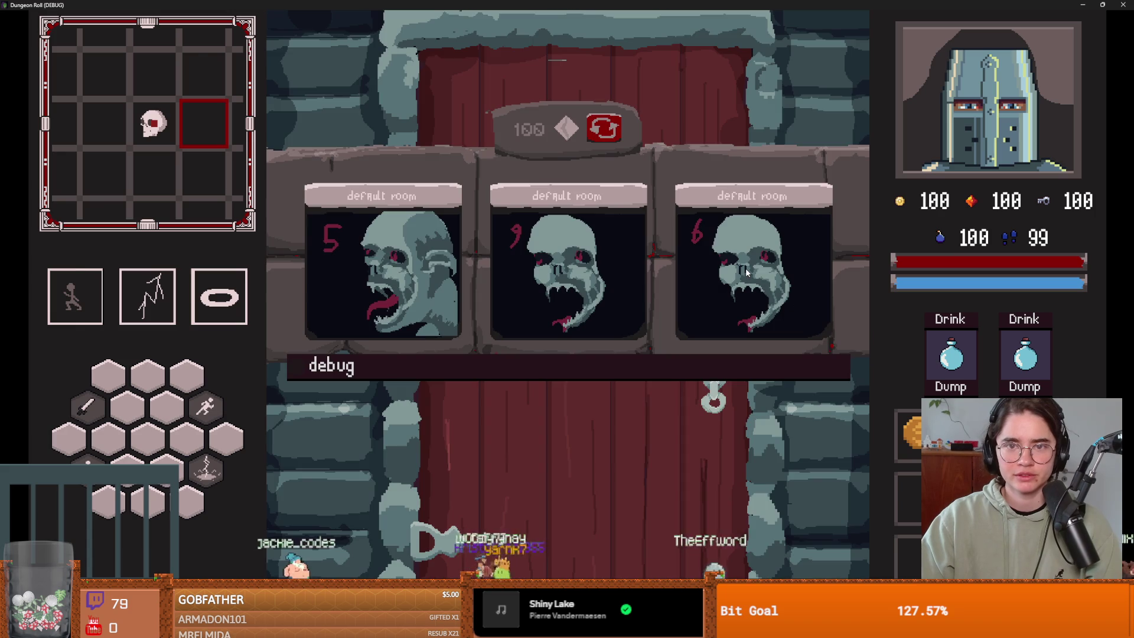
pyautogui.click(551, 260)
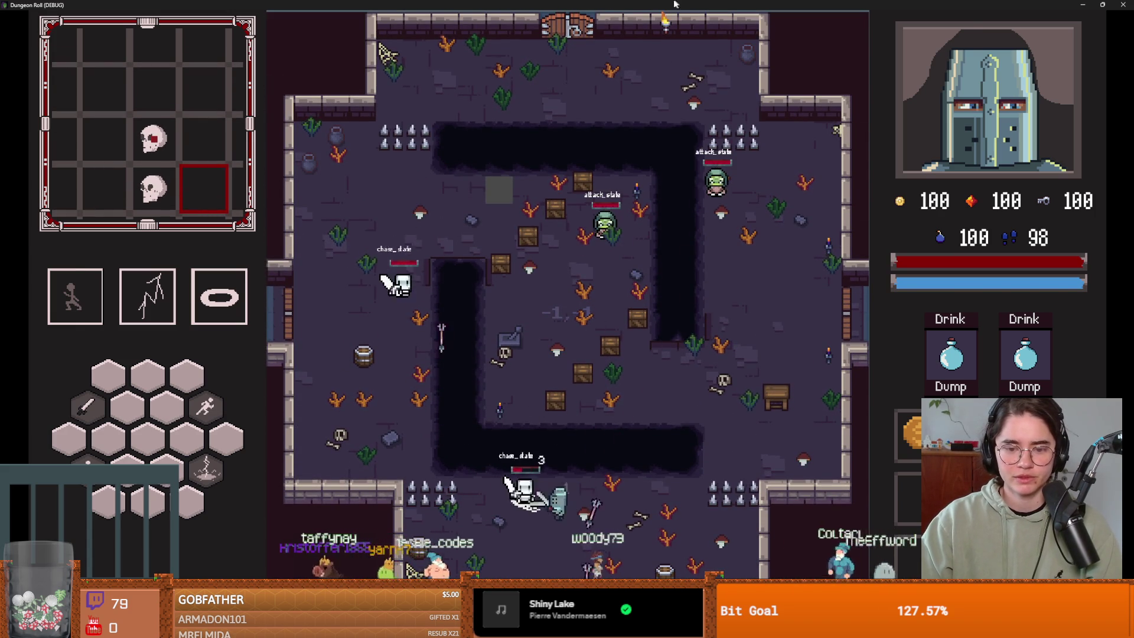
# Step: Close the game and review the 10 changed files, such as destroyable_object.gd, in GitHub Desktop
pyautogui.press('super+Down')
pyautogui.click(794, 214)
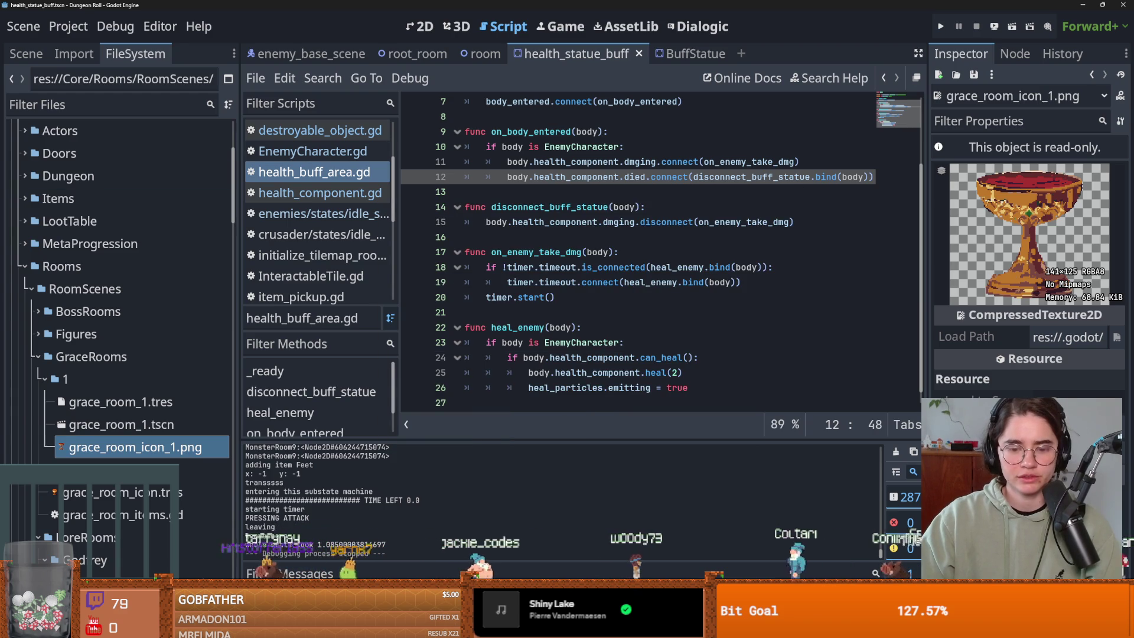
pyautogui.hotkey('alt', 'Tab')
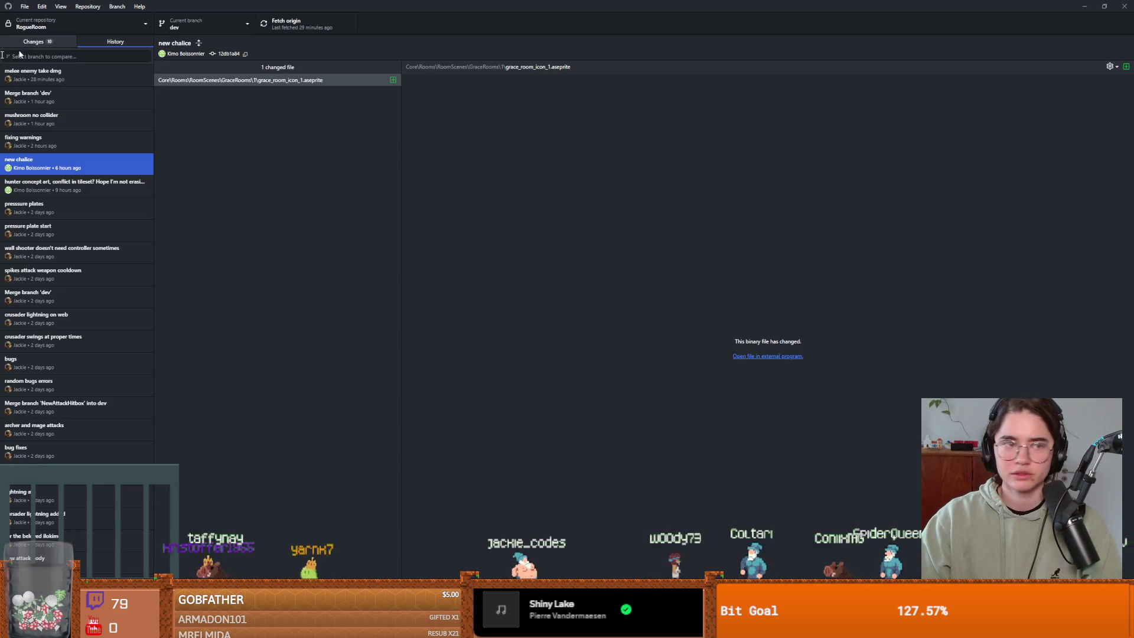
pyautogui.click(39, 42)
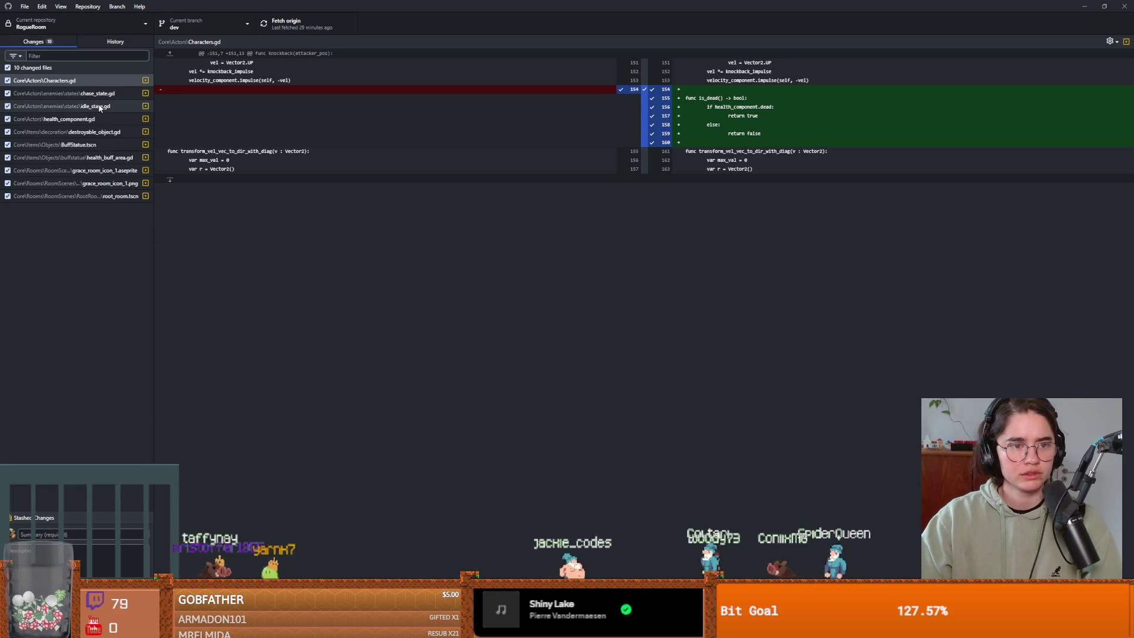
pyautogui.click(88, 132)
pyautogui.click(94, 533)
pyautogui.hotkey('alt', 'Tab')
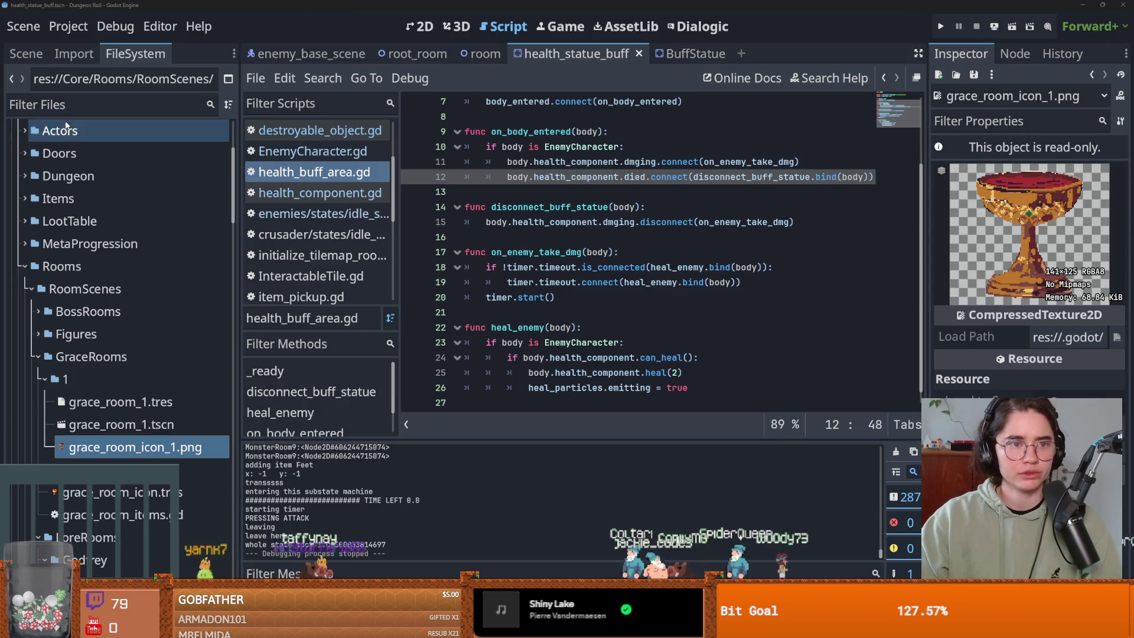
pyautogui.click(61, 109)
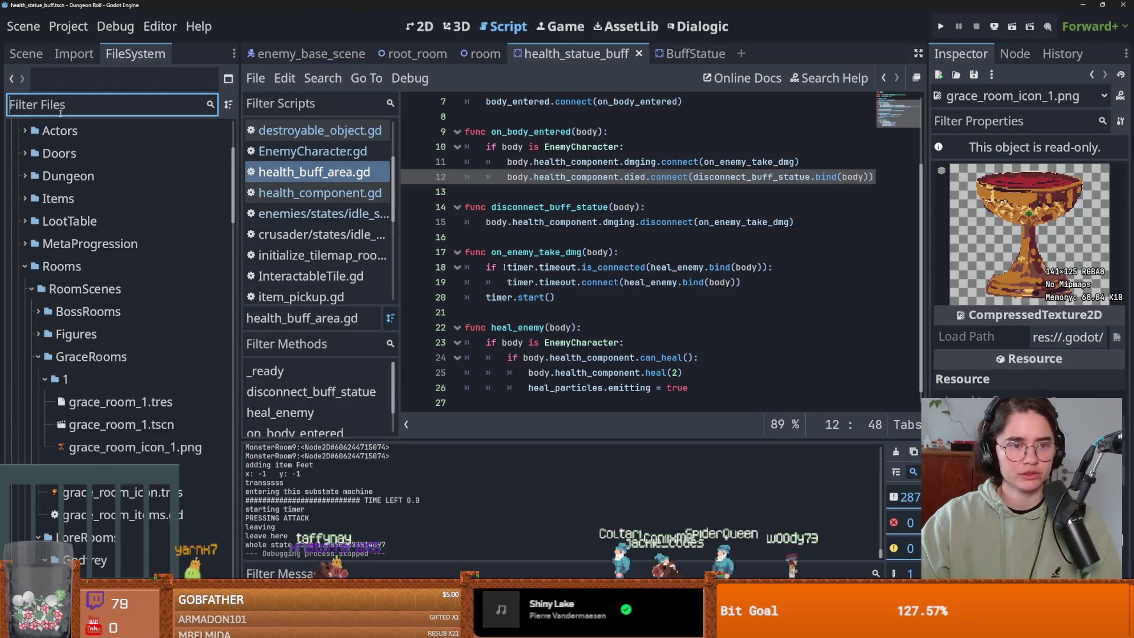
# Step: Filter files by 'monster', open the monster_roomv3, monster_roomv2 and monster_roomv1 scenes, and relaunch the game
pyautogui.write('monster')
pyautogui.doubleClick(115, 267)
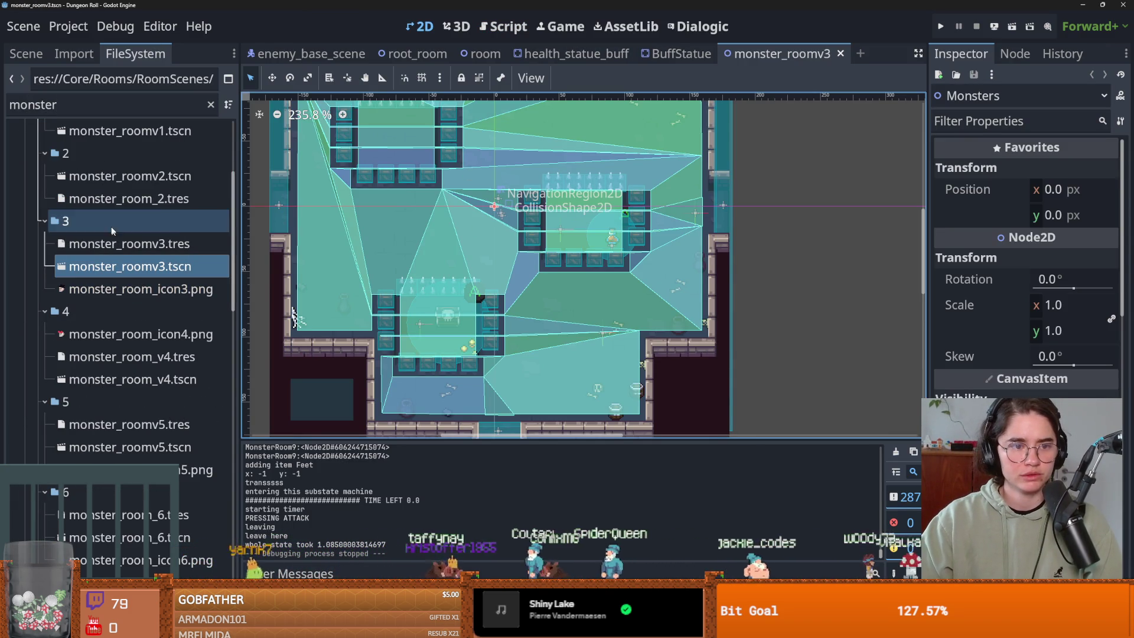
pyautogui.doubleClick(111, 180)
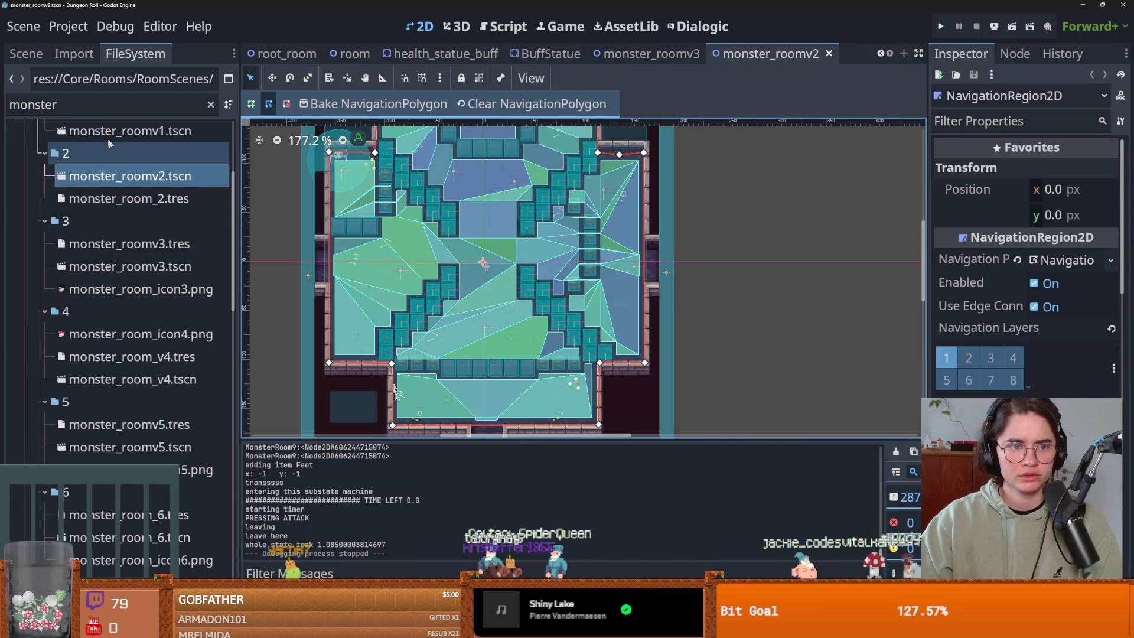
pyautogui.scroll(5, 108, 203)
pyautogui.doubleClick(108, 311)
pyautogui.click(557, 231)
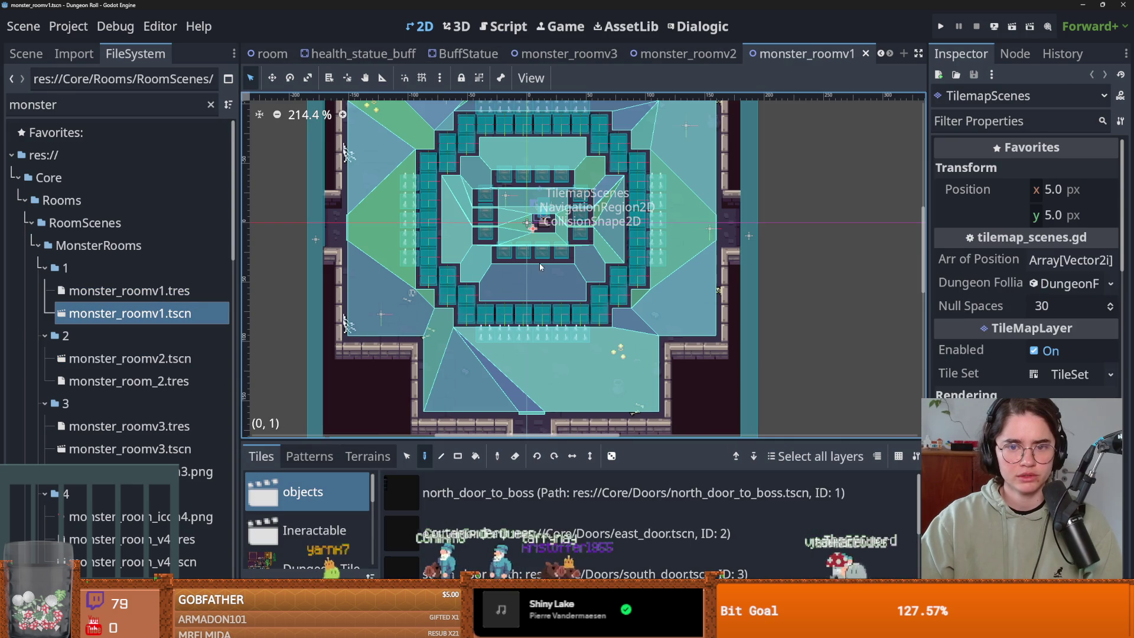
pyautogui.scroll(4, 557, 231)
pyautogui.scroll(3, 556, 230)
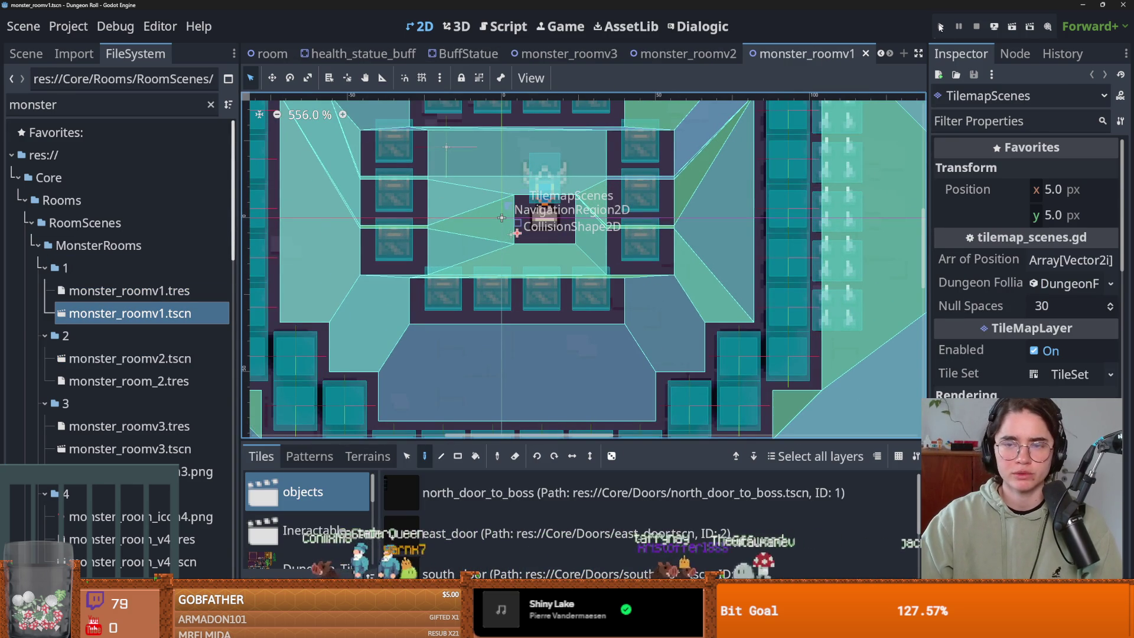
pyautogui.press('F5')
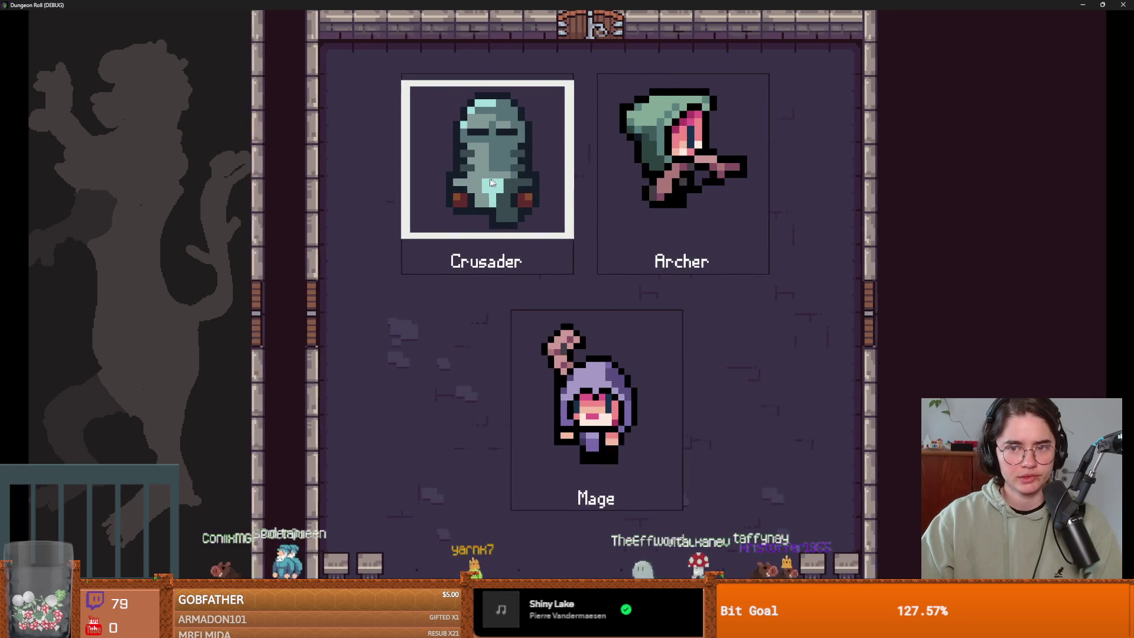
# Step: Play as the Crusader through a rerolled ghoul room, attack a skeleton, and stop after Game Over
pyautogui.click(491, 183)
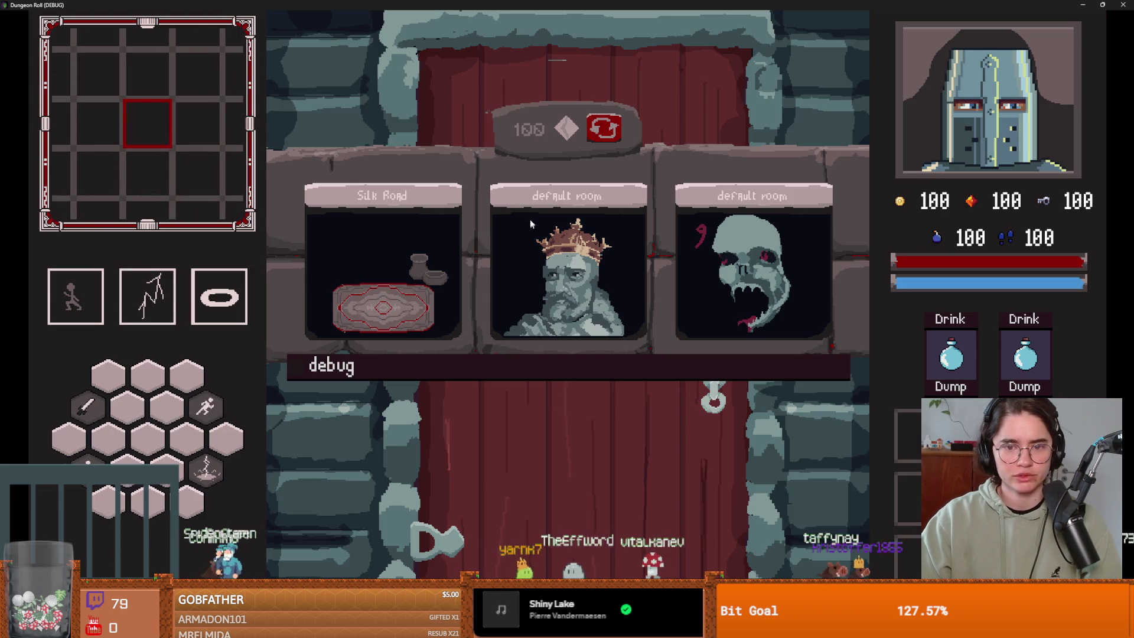
pyautogui.click(612, 137)
pyautogui.click(587, 267)
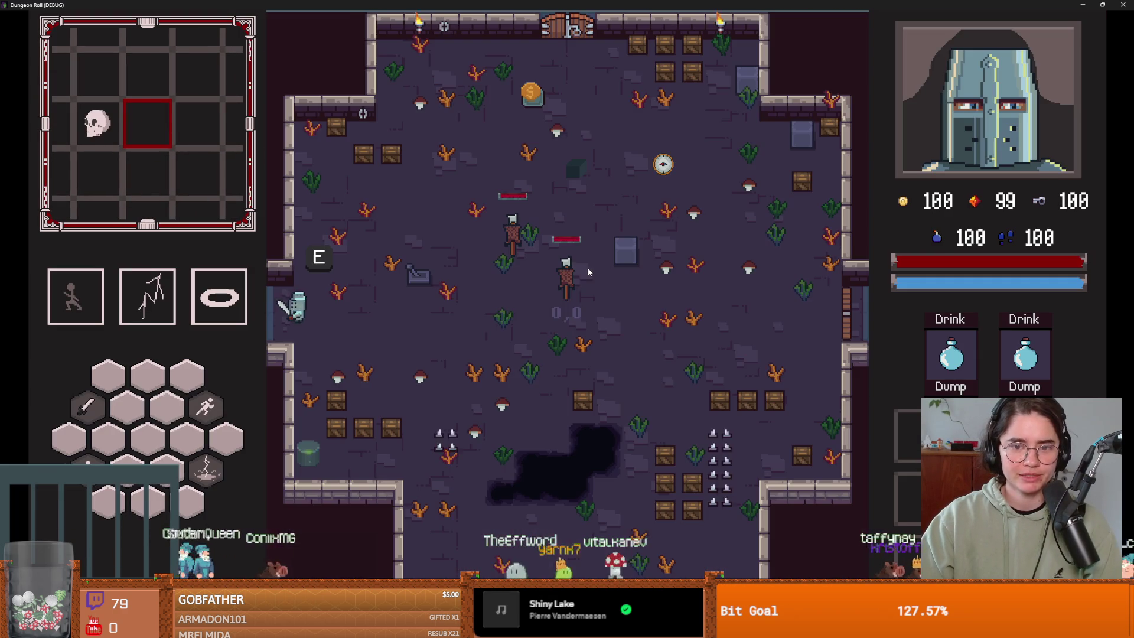
pyautogui.press('s')
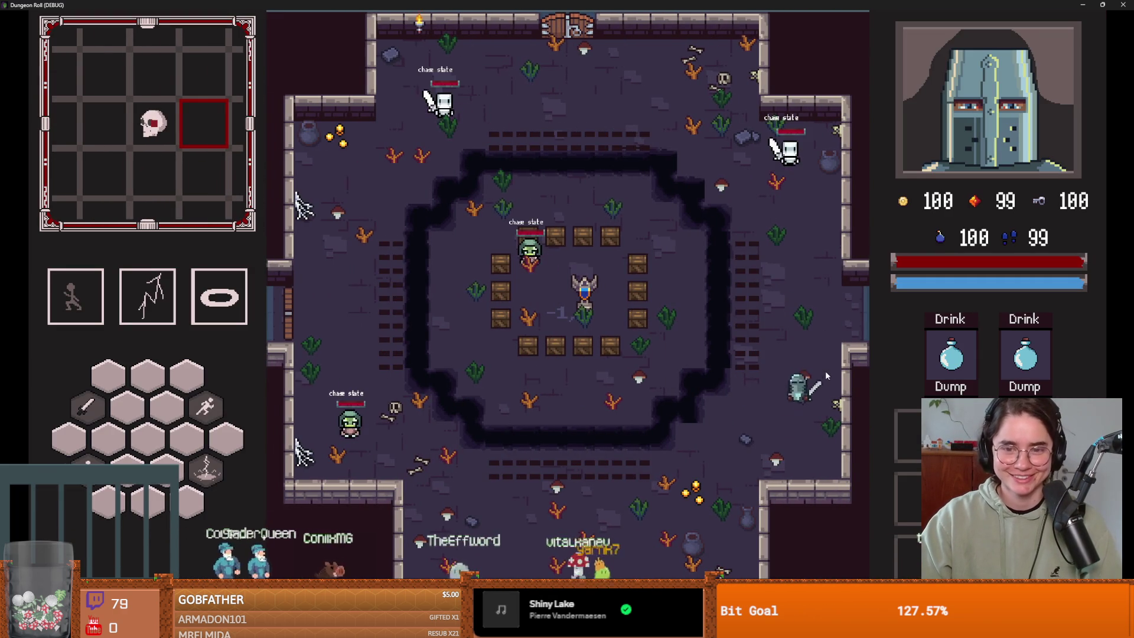
pyautogui.press('d')
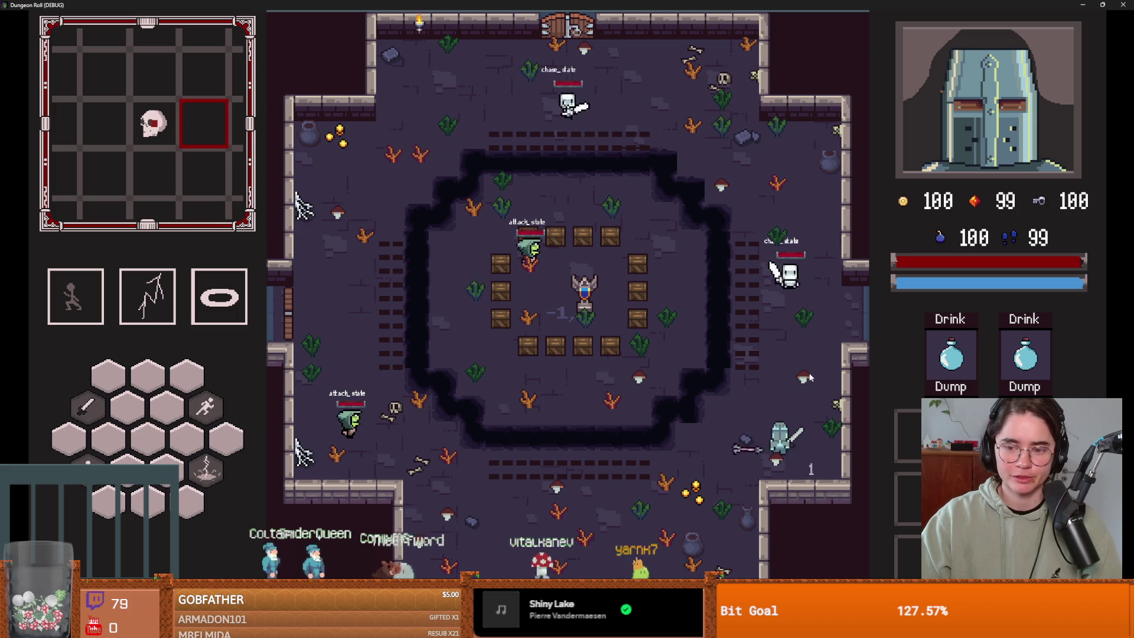
pyautogui.press('w')
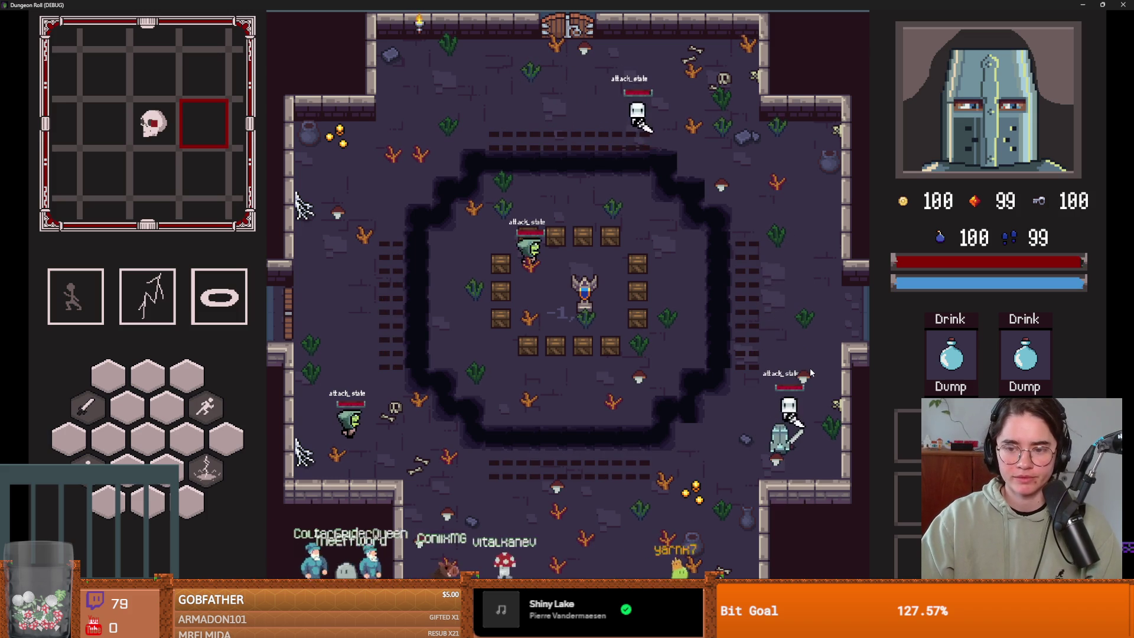
pyautogui.click(800, 438)
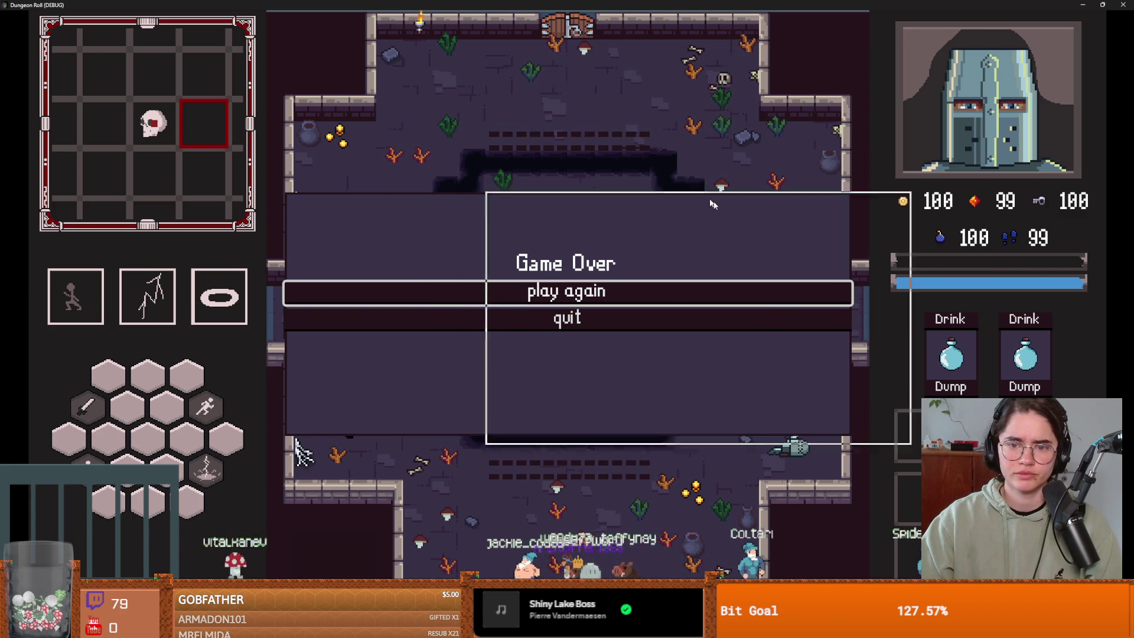
pyautogui.press('F8')
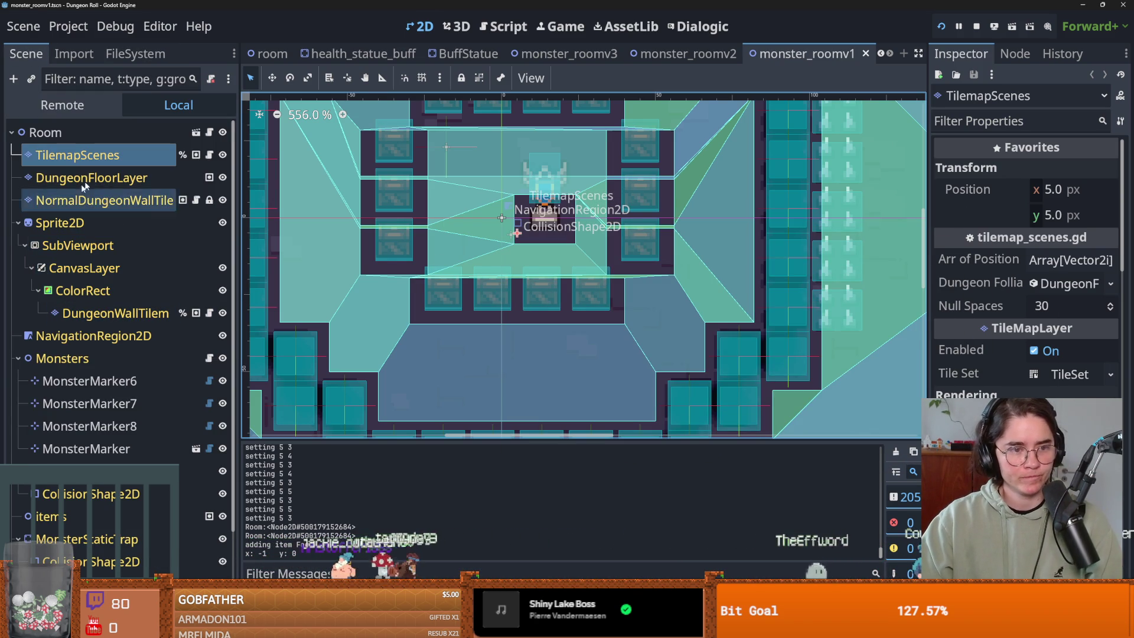
# Step: Inspect the Remote scene tree, close the running game window, and save the monster_roomv1 scene
pyautogui.click(62, 105)
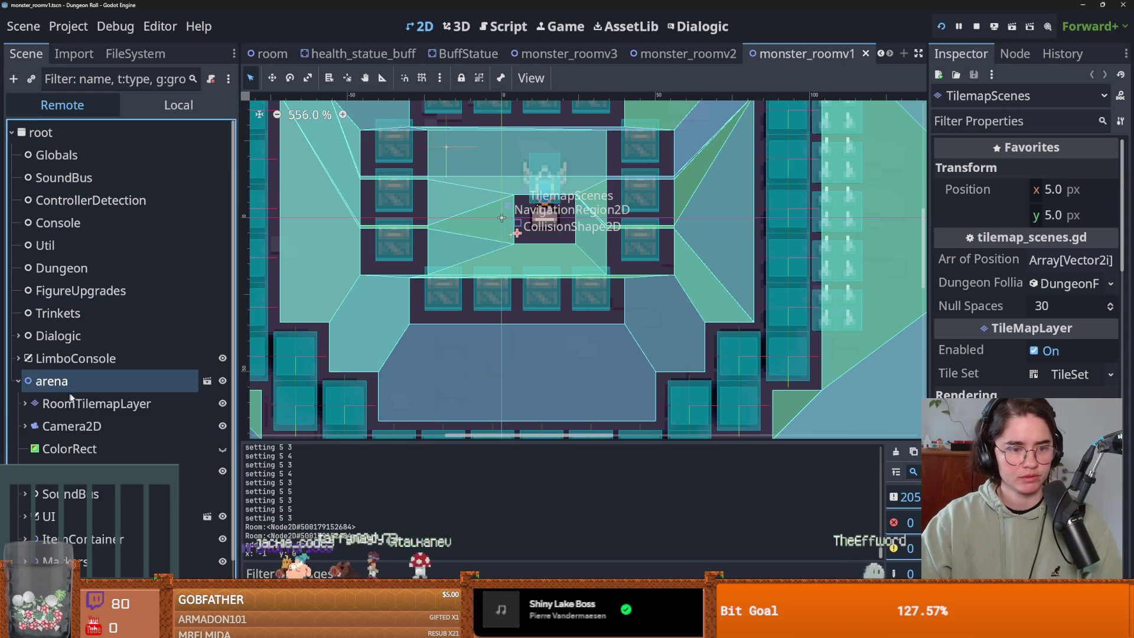
pyautogui.scroll(-1, 70, 398)
pyautogui.click(25, 350)
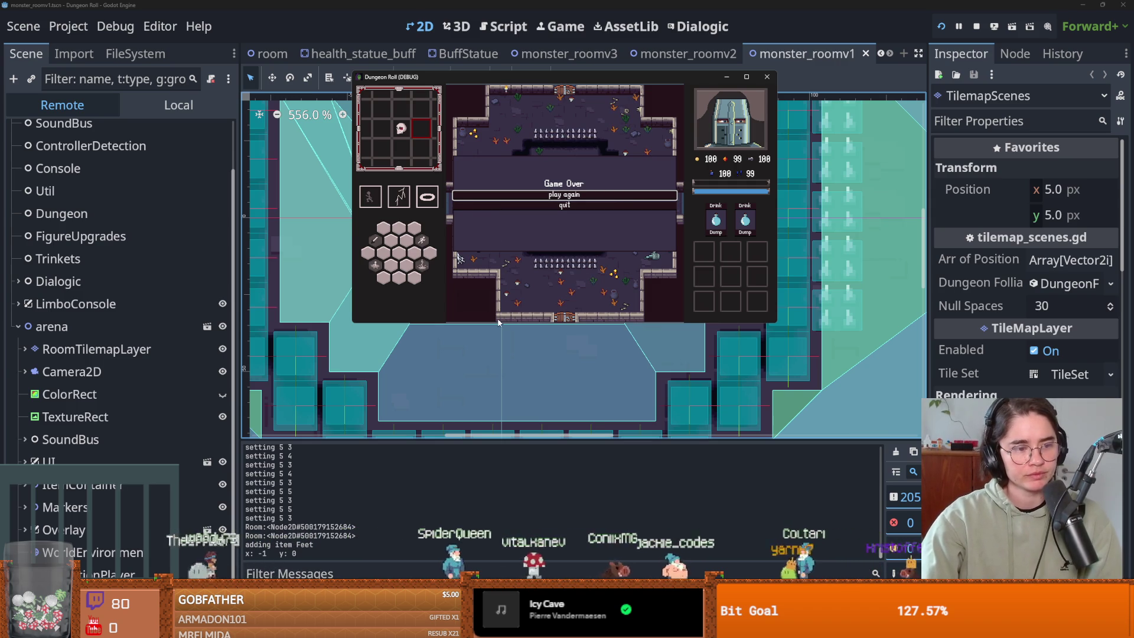
pyautogui.click(767, 77)
pyautogui.hotkey('ctrl', 's')
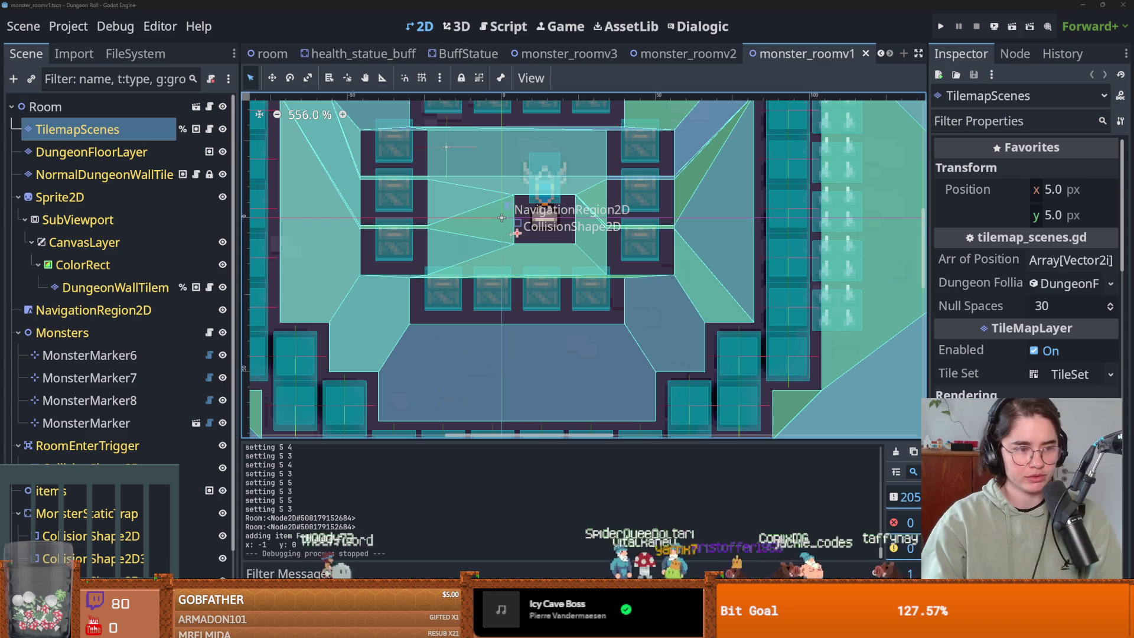
# Step: Collapse the Sprite2D and Monsters branches in monster_roomv1 and save the scene
pyautogui.scroll(1, 520, 301)
pyautogui.hotkey('ctrl', 's')
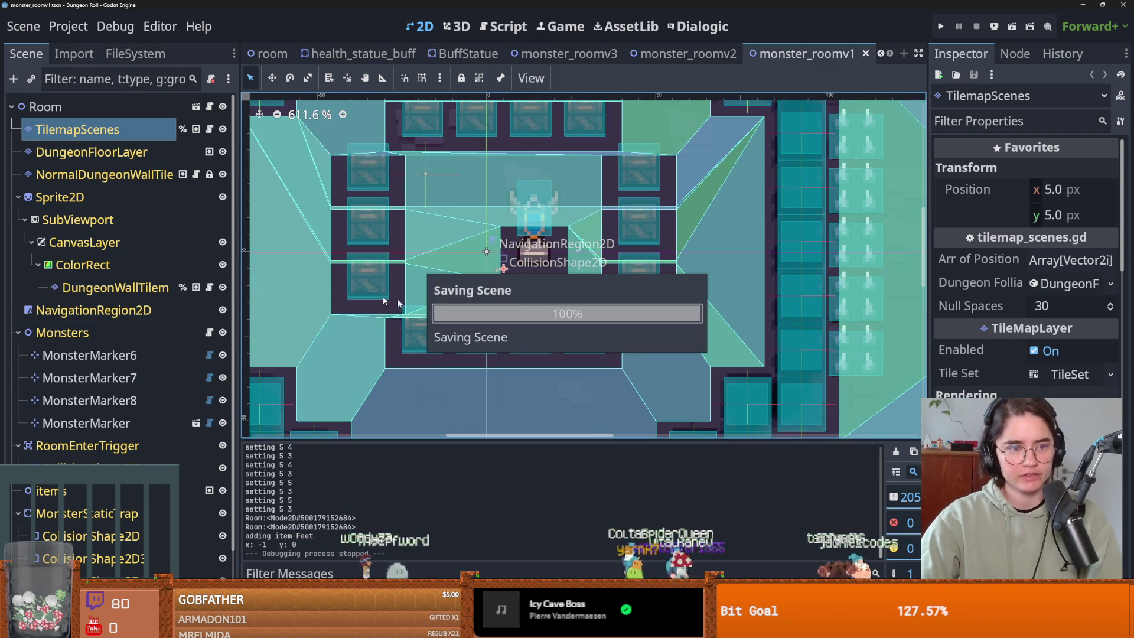
pyautogui.click(18, 197)
pyautogui.hotkey('ctrl', 's')
pyautogui.click(19, 242)
pyautogui.hotkey('ctrl', 's')
pyautogui.scroll(-3, 422, 295)
pyautogui.scroll(-6, 537, 269)
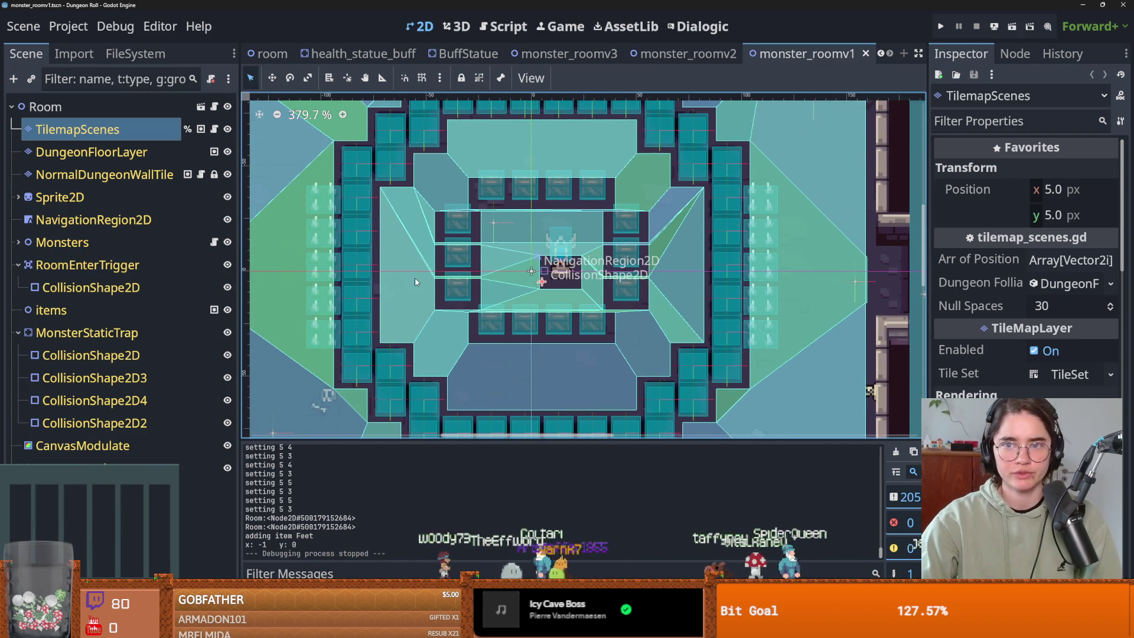
pyautogui.scroll(2, 537, 269)
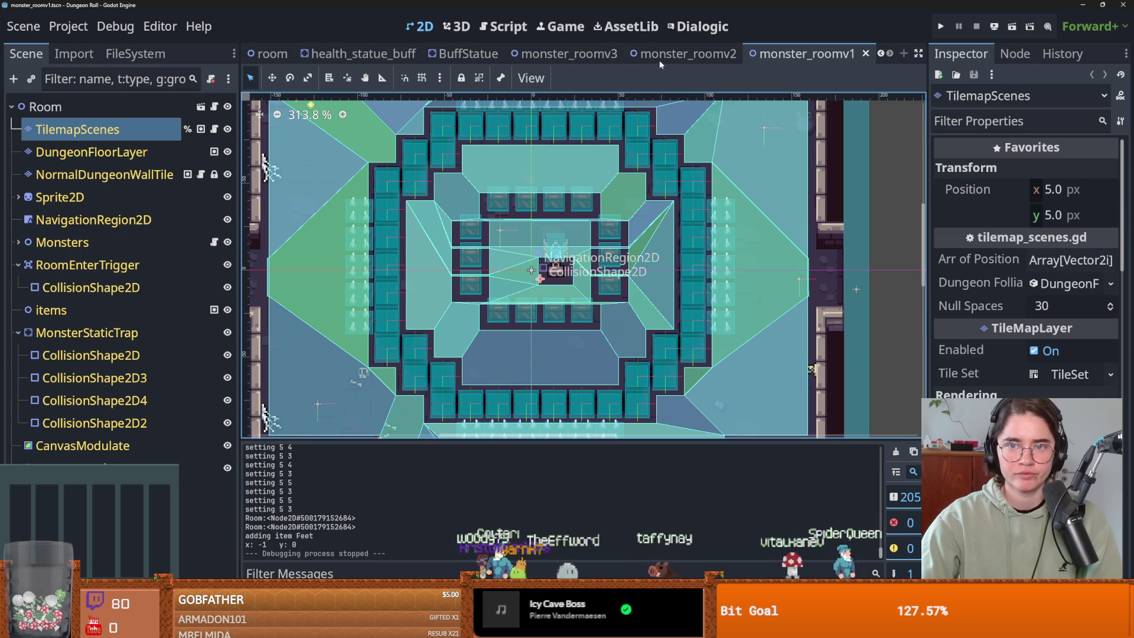
# Step: In monster_roomv2, collapse the Sprite2D and Monsters branches
pyautogui.moveTo(661, 64)
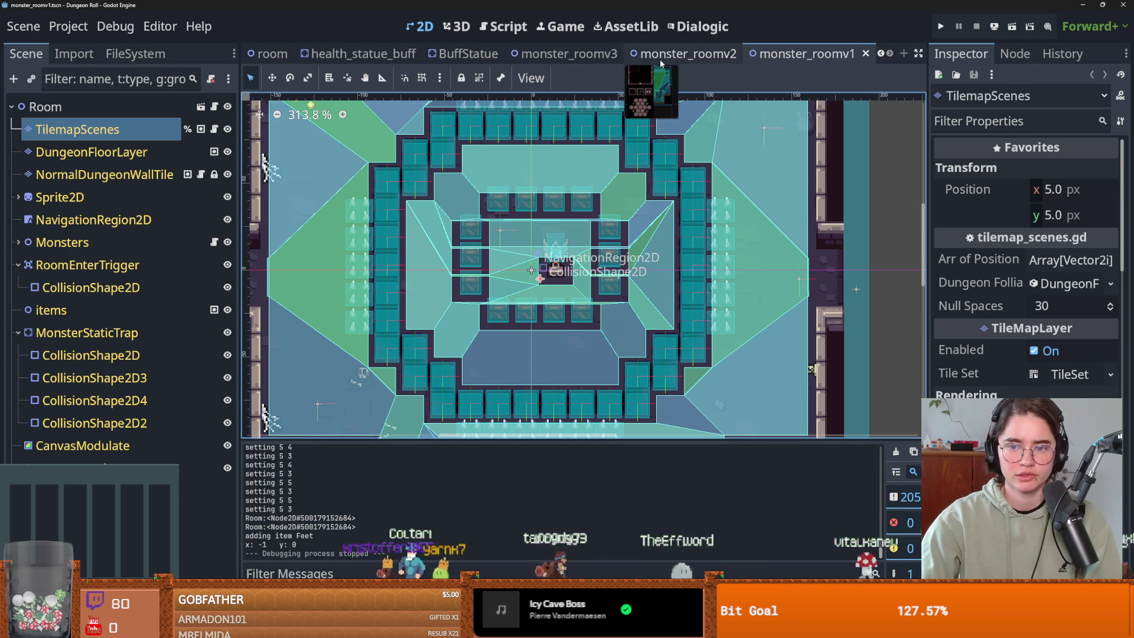
pyautogui.click(663, 58)
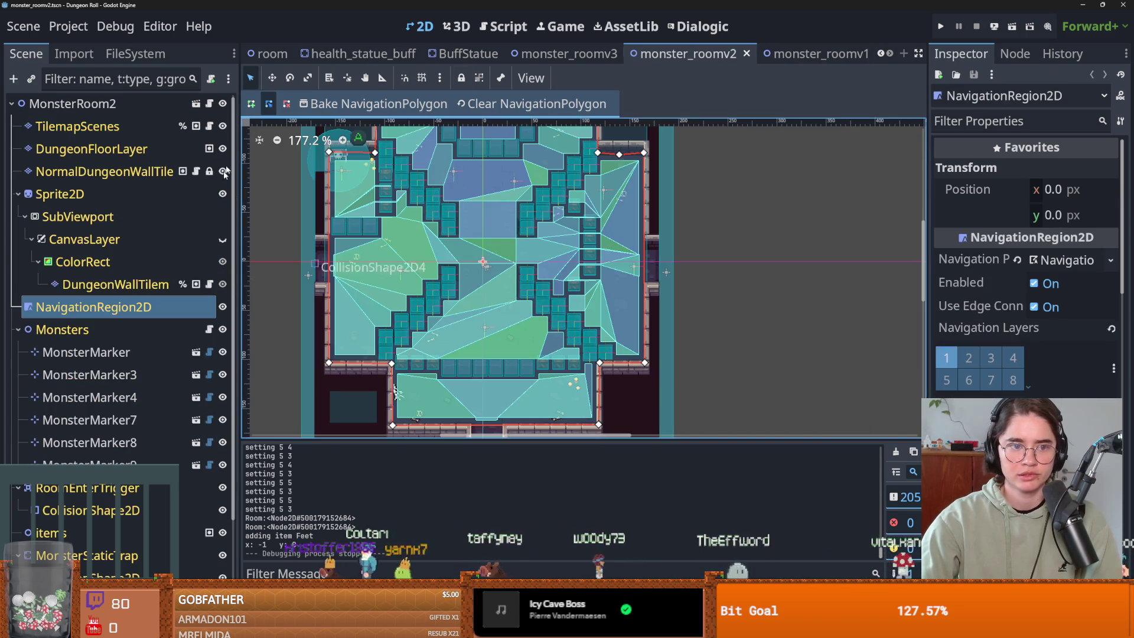
pyautogui.click(18, 193)
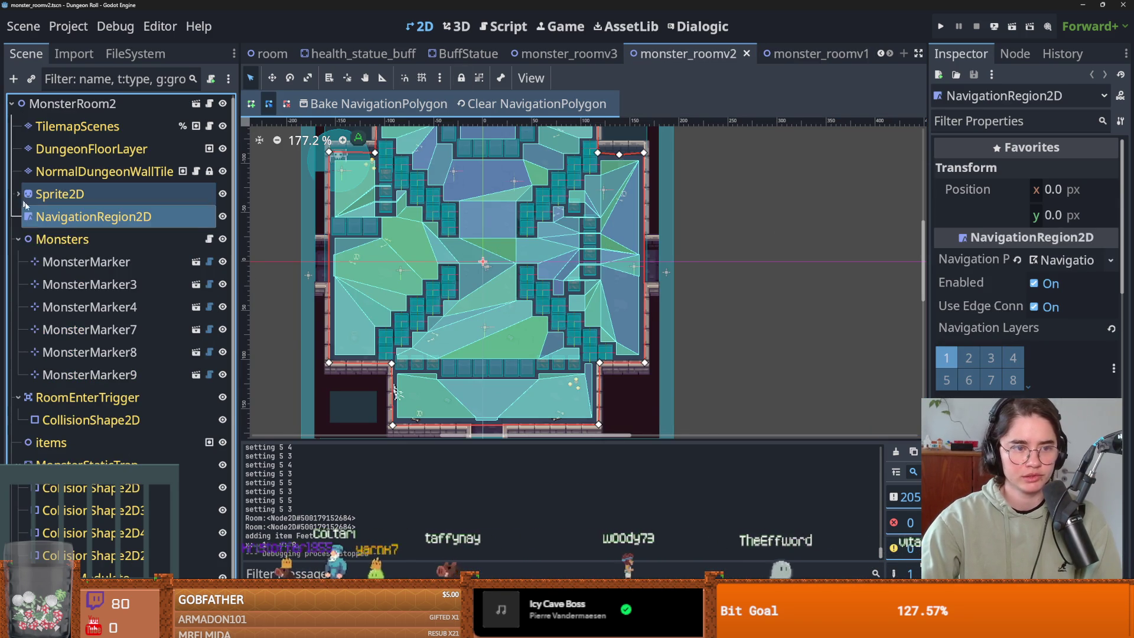
pyautogui.click(17, 238)
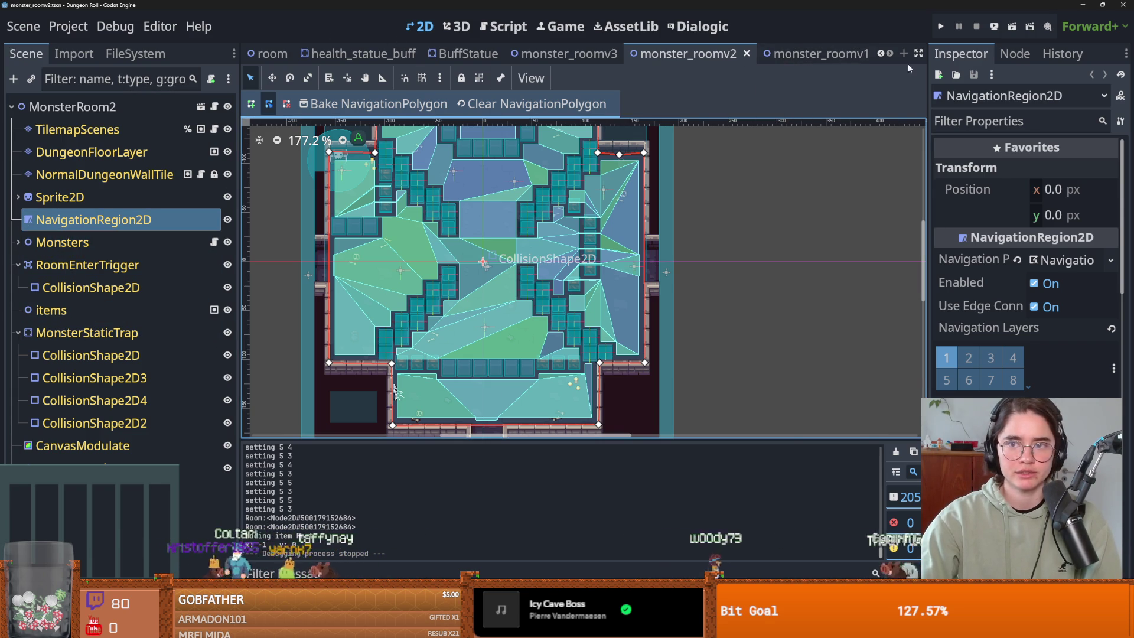
pyautogui.scroll(2, 768, 53)
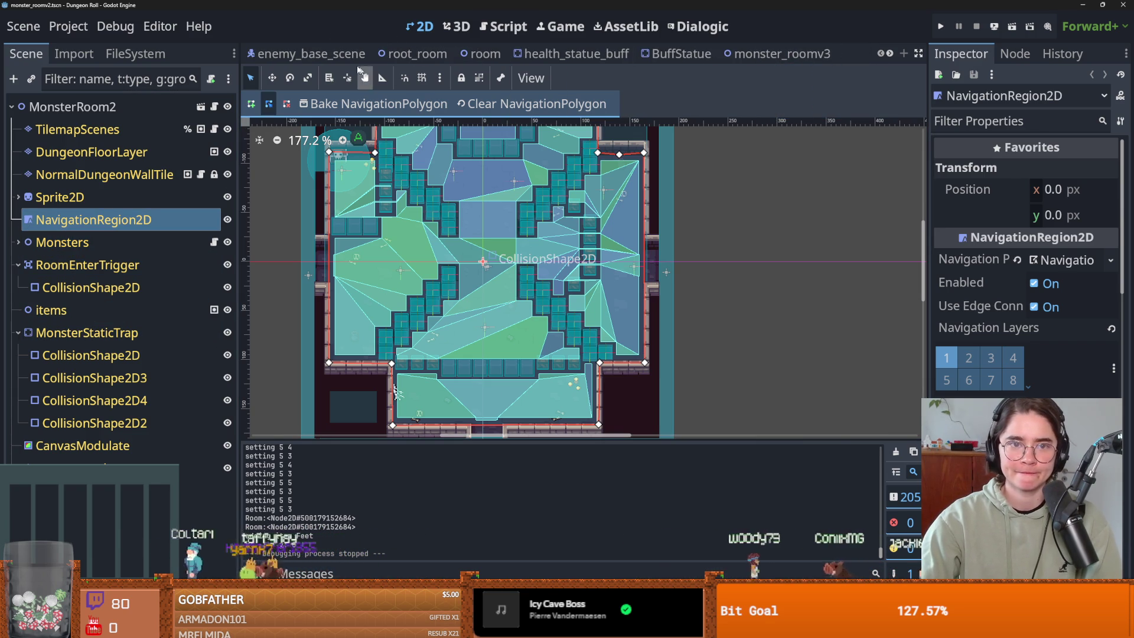
# Step: In enemy_base_scene, expand StateMachine and open the take_damage state's script
pyautogui.click(299, 53)
pyautogui.click(18, 240)
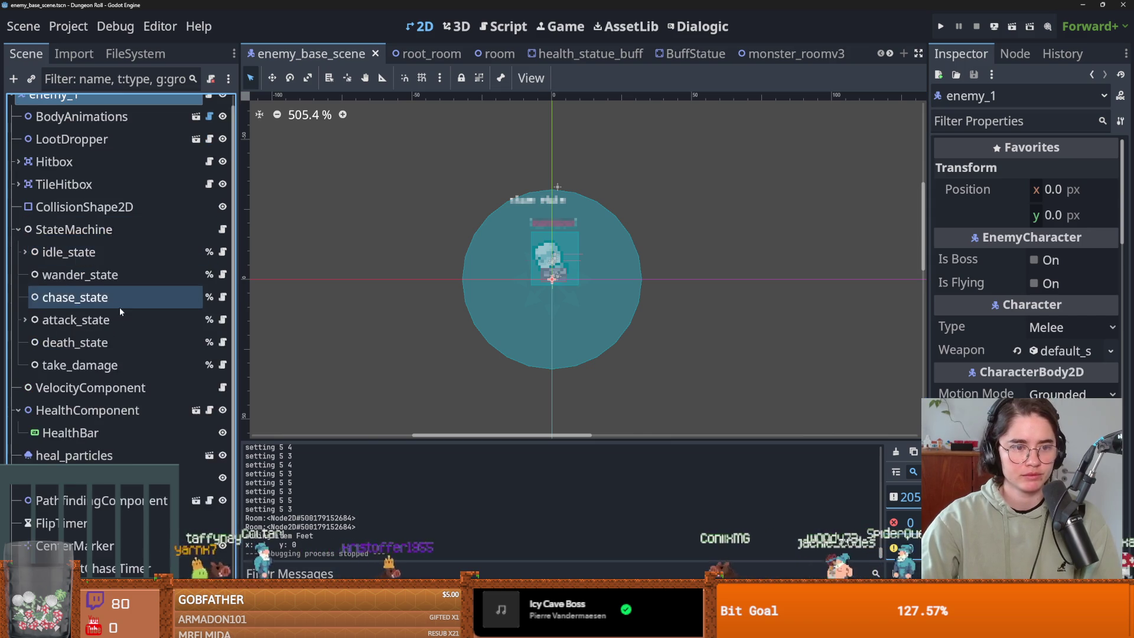
pyautogui.scroll(-1, 119, 307)
pyautogui.click(222, 301)
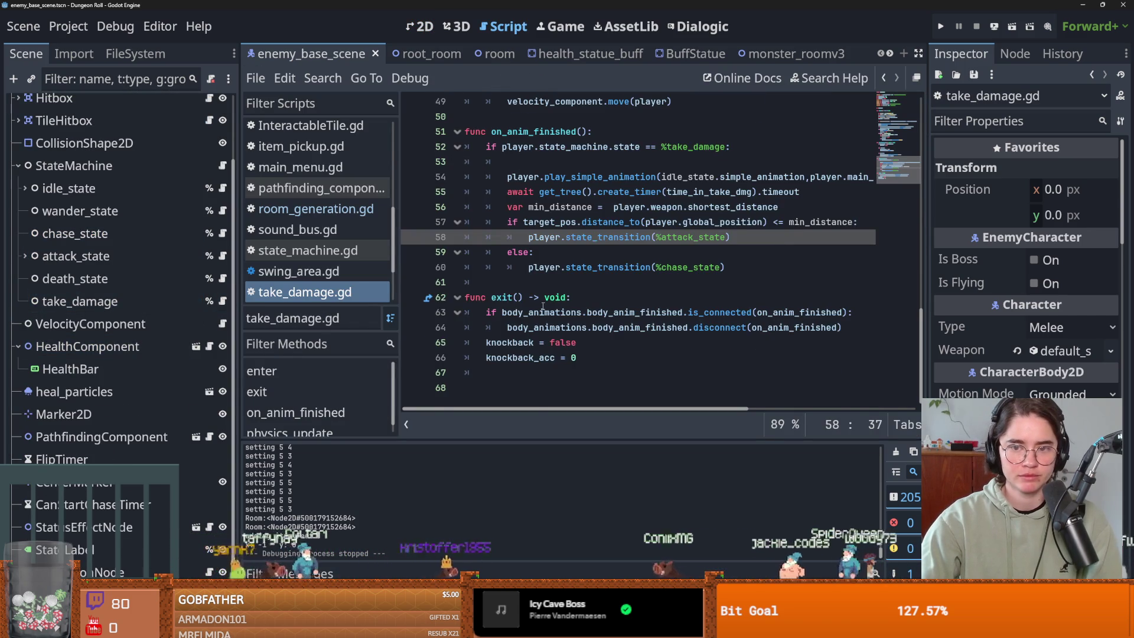
pyautogui.scroll(6, 543, 306)
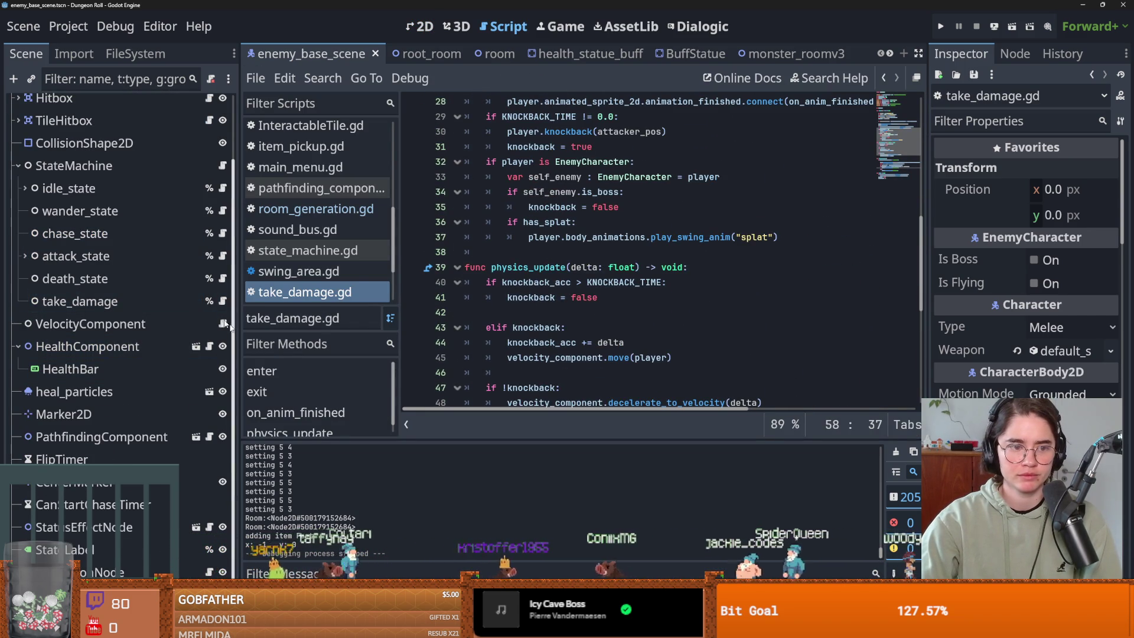
# Step: Insert a blank line 10 after player.health_bar.hide() in death_state.gd's enter function and save
pyautogui.click(223, 279)
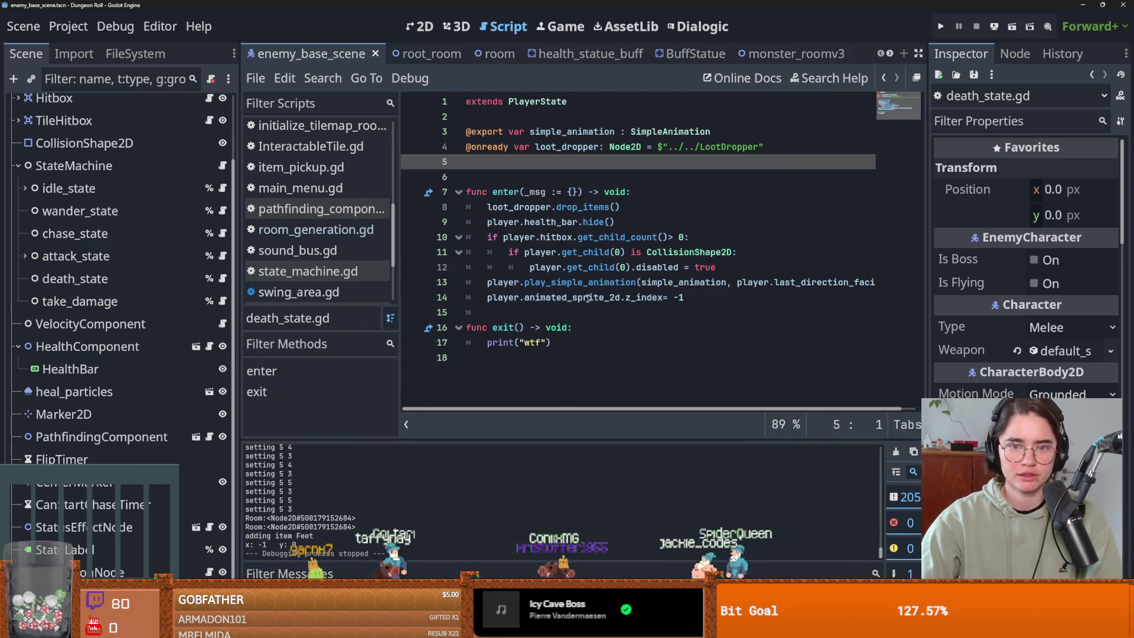
pyautogui.doubleClick(549, 222)
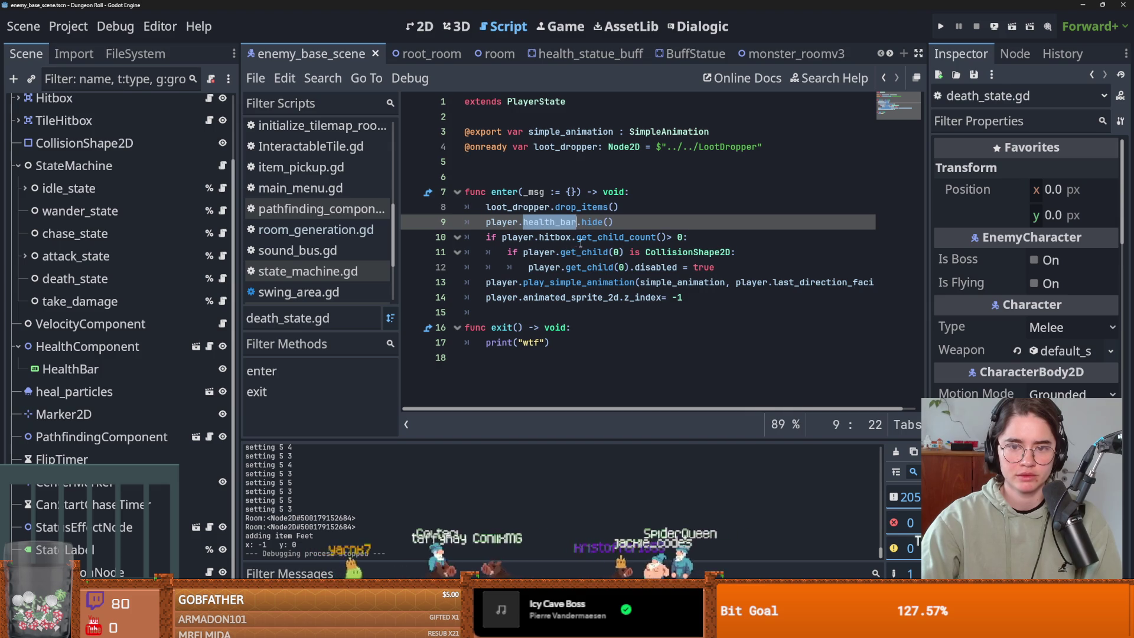
pyautogui.click(572, 293)
pyautogui.click(620, 284)
pyautogui.click(639, 222)
pyautogui.press('Return')
pyautogui.hotkey('ctrl', 's')
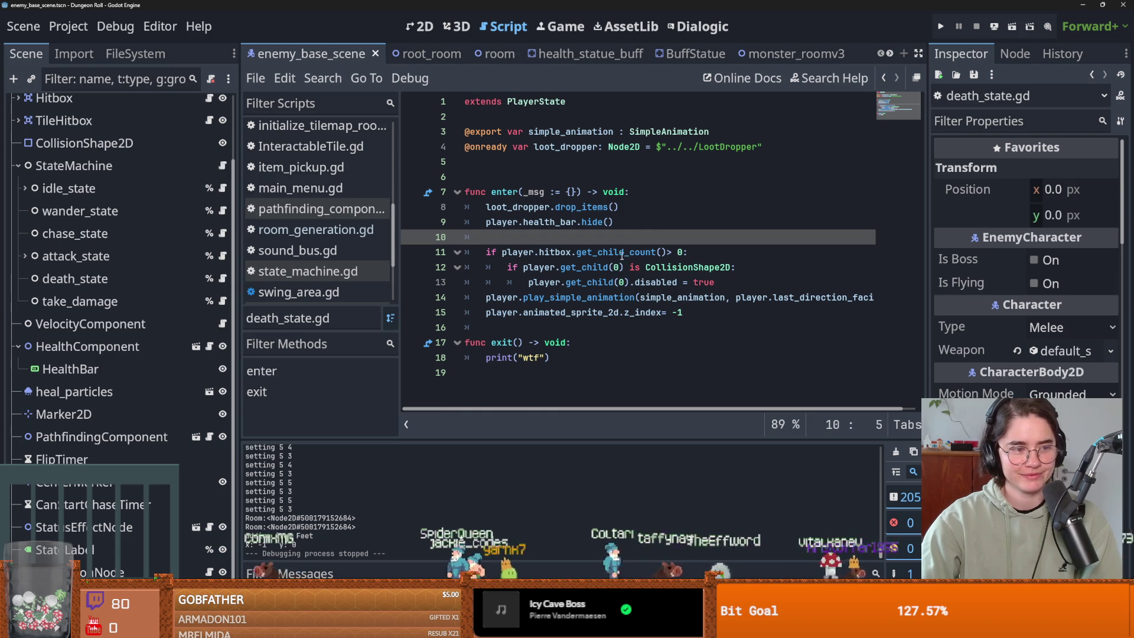
pyautogui.hotkey('ctrl', 's')
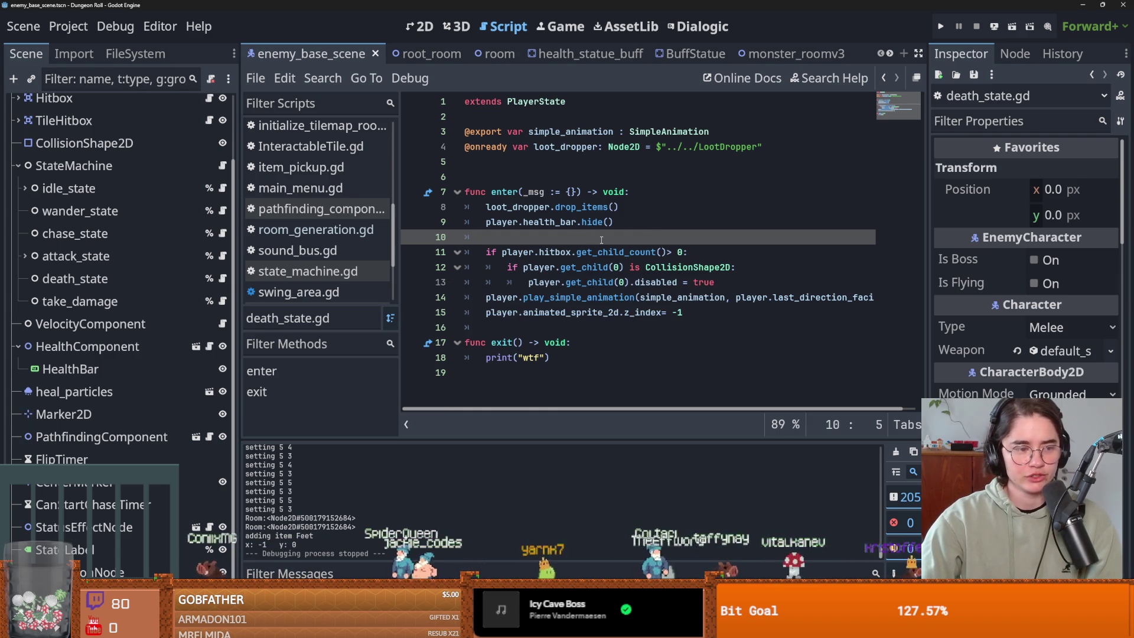
pyautogui.moveTo(598, 253)
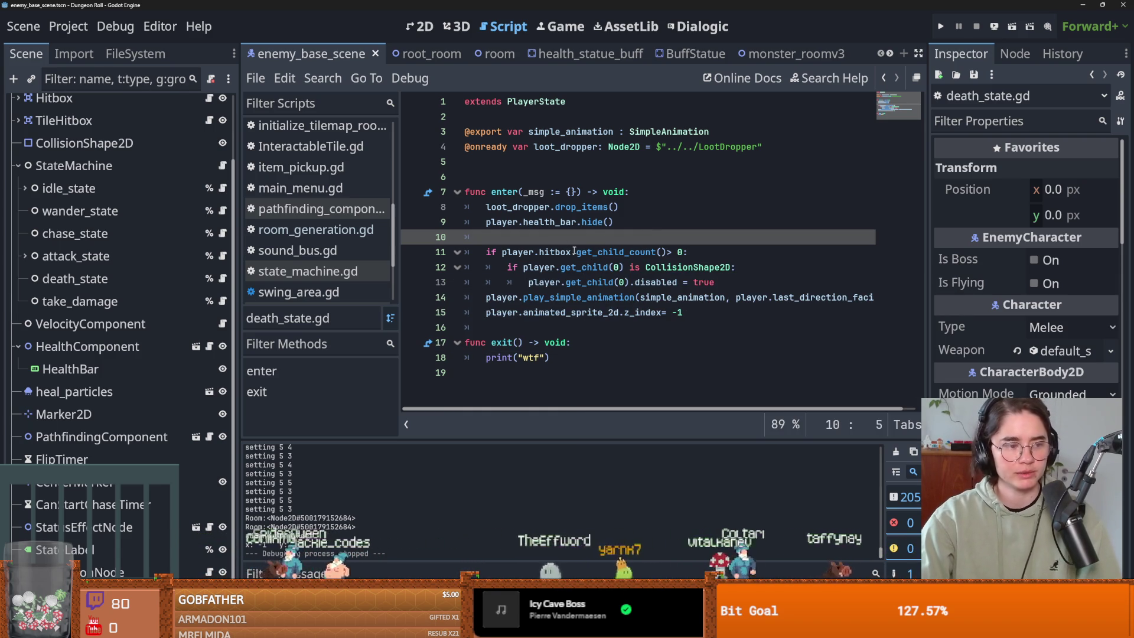
pyautogui.hotkey('ctrl', 's')
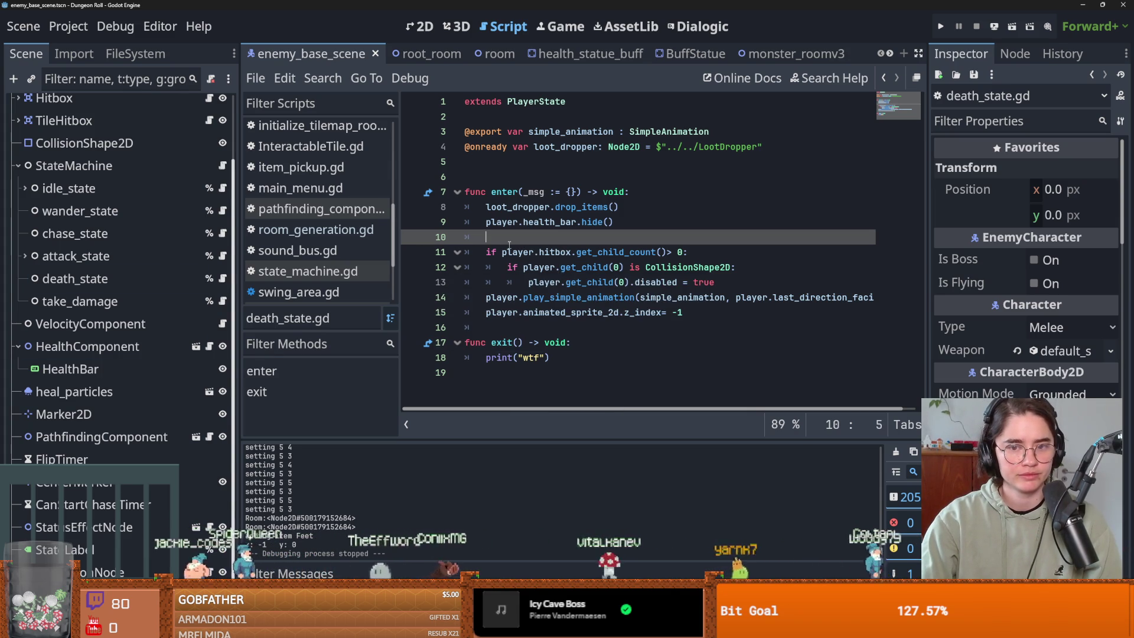
pyautogui.scroll(3, 88, 413)
pyautogui.click(19, 242)
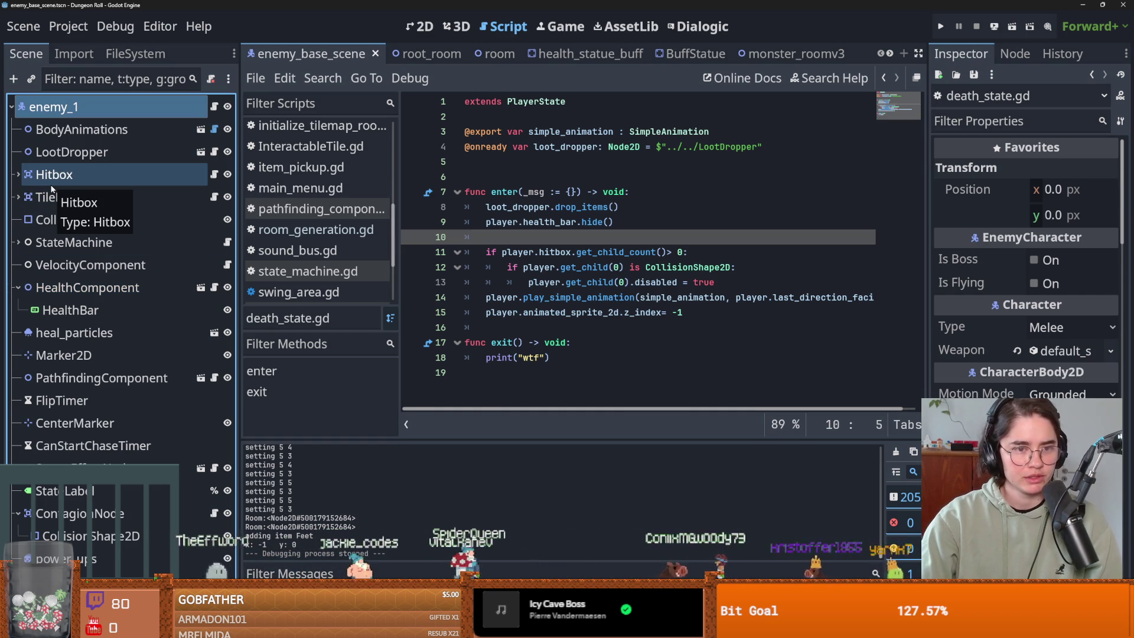
# Step: Open enemy_hitbox.gd from the Hitbox node and undo an unfinished line in on_attack_entered
pyautogui.click(213, 175)
pyautogui.scroll(8, 555, 210)
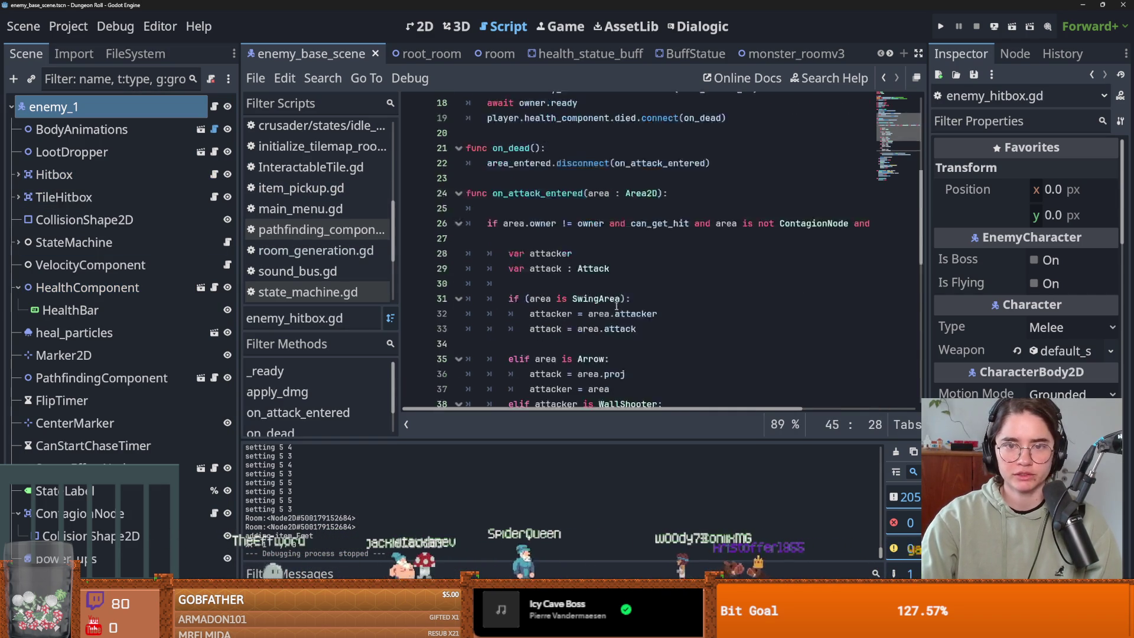
pyautogui.scroll(-3, 530, 325)
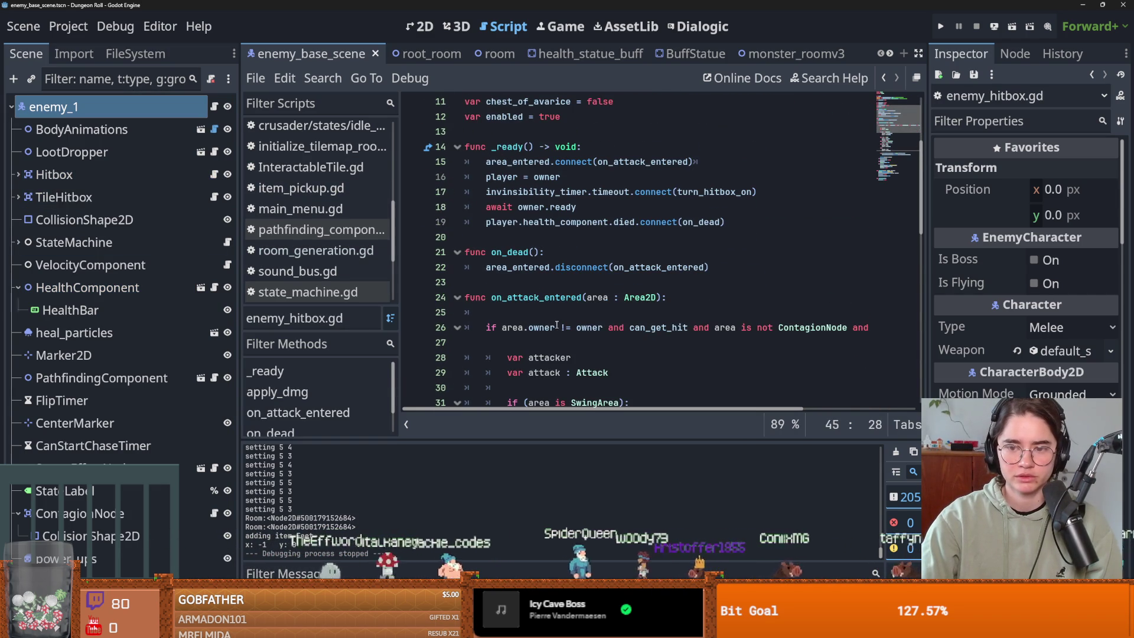
pyautogui.hscroll(3, 588, 338)
pyautogui.hscroll(-3, 585, 331)
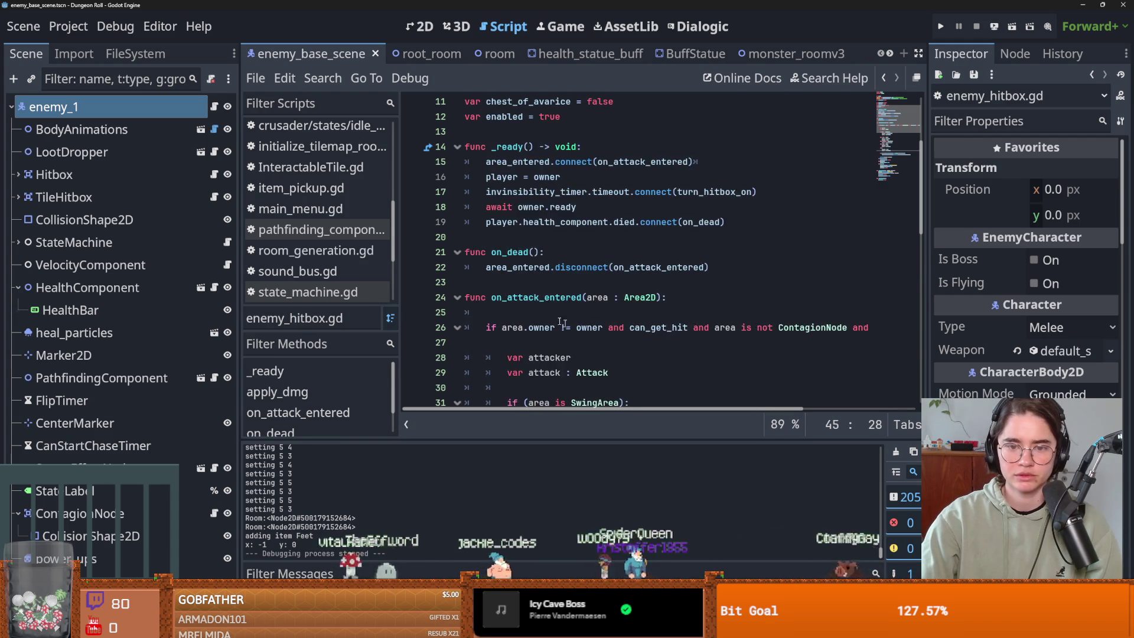
pyautogui.click(563, 314)
pyautogui.press('Return')
pyautogui.click(531, 309)
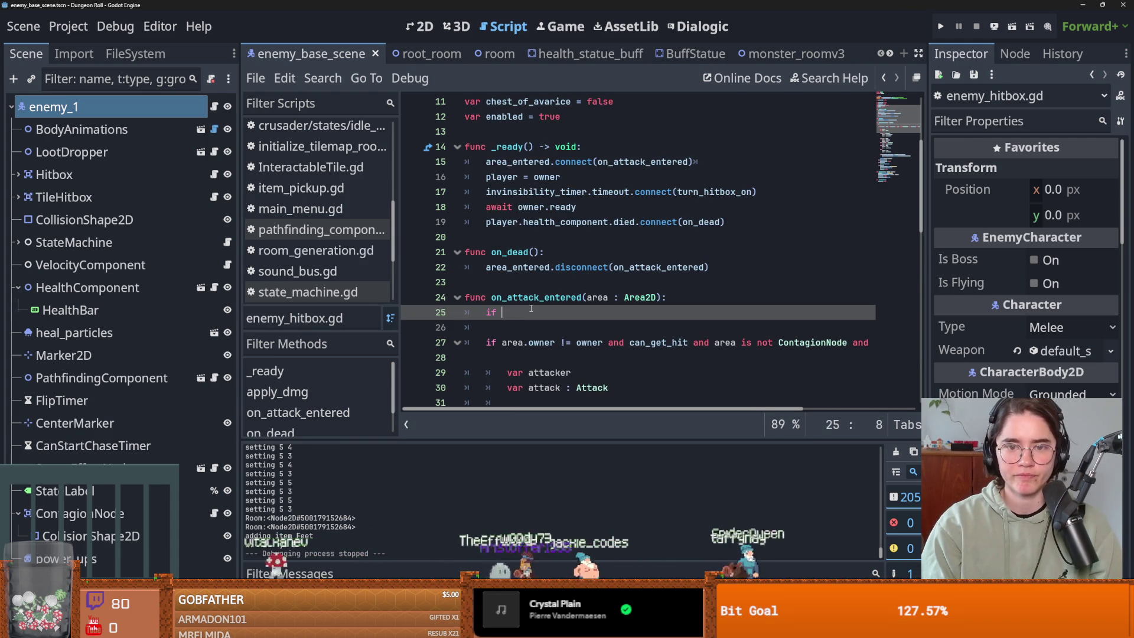
pyautogui.hotkey('ctrl', 'z')
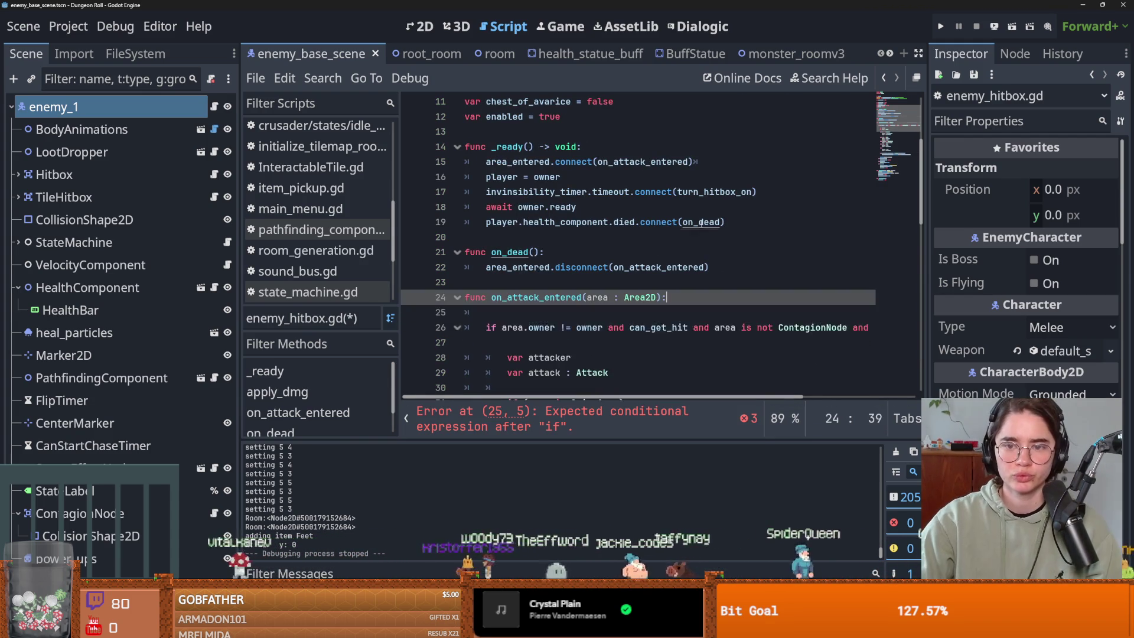
# Step: Start an 'if player.health_component' condition on a new first line of on_attack_entered
pyautogui.doubleClick(539, 253)
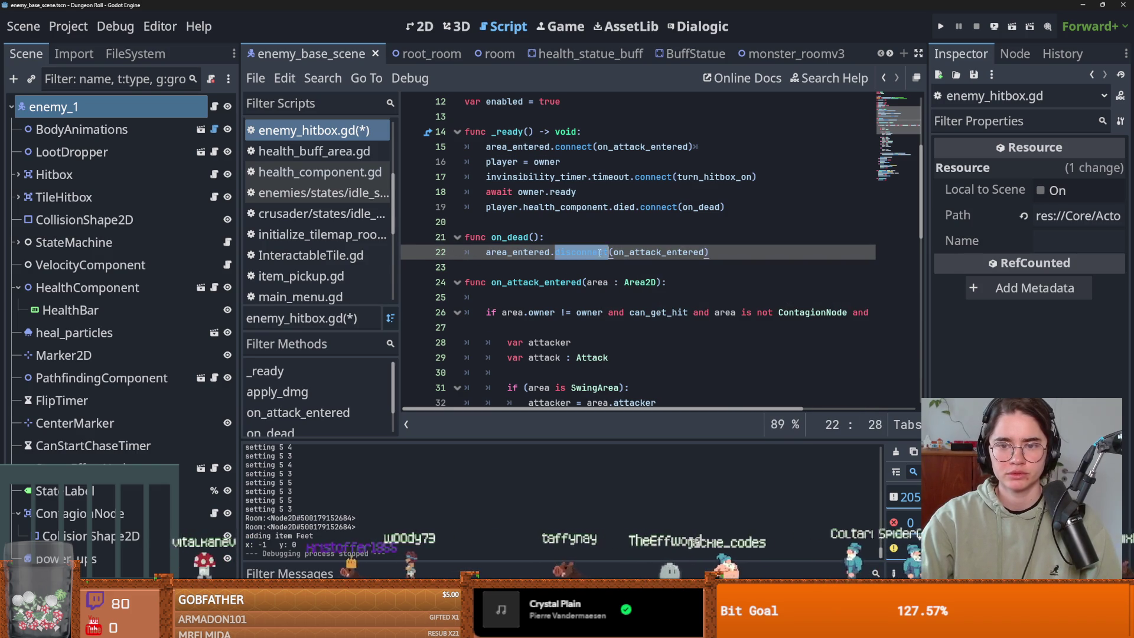
pyautogui.doubleClick(646, 252)
pyautogui.click(592, 300)
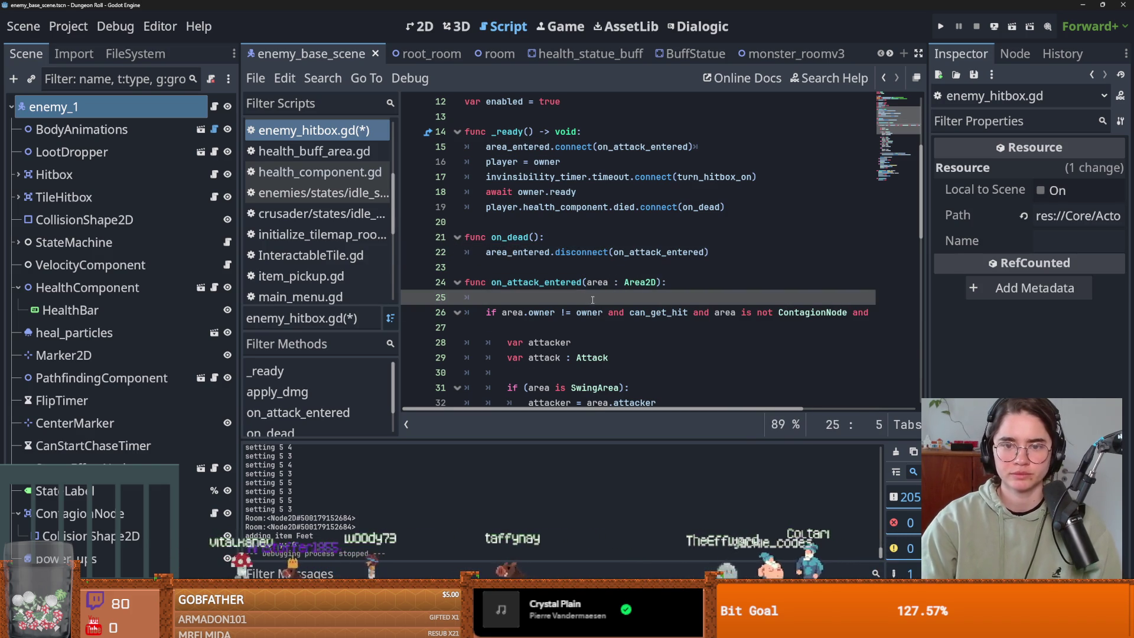
pyautogui.press('Return')
pyautogui.press('Up')
pyautogui.write('if')
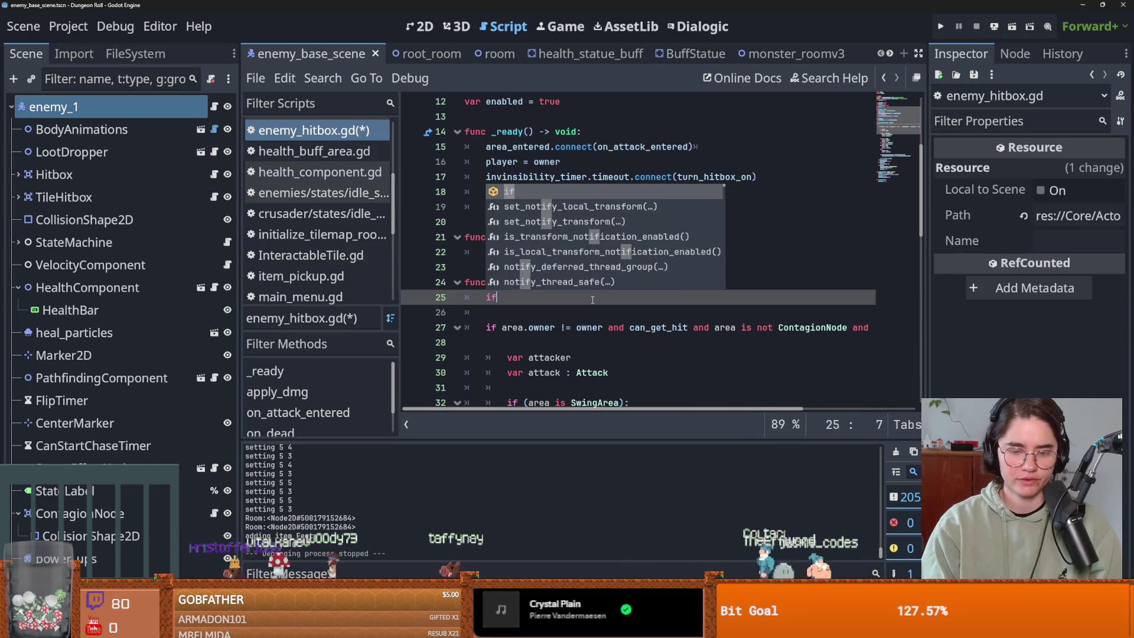
pyautogui.write(' player.health_compoent')
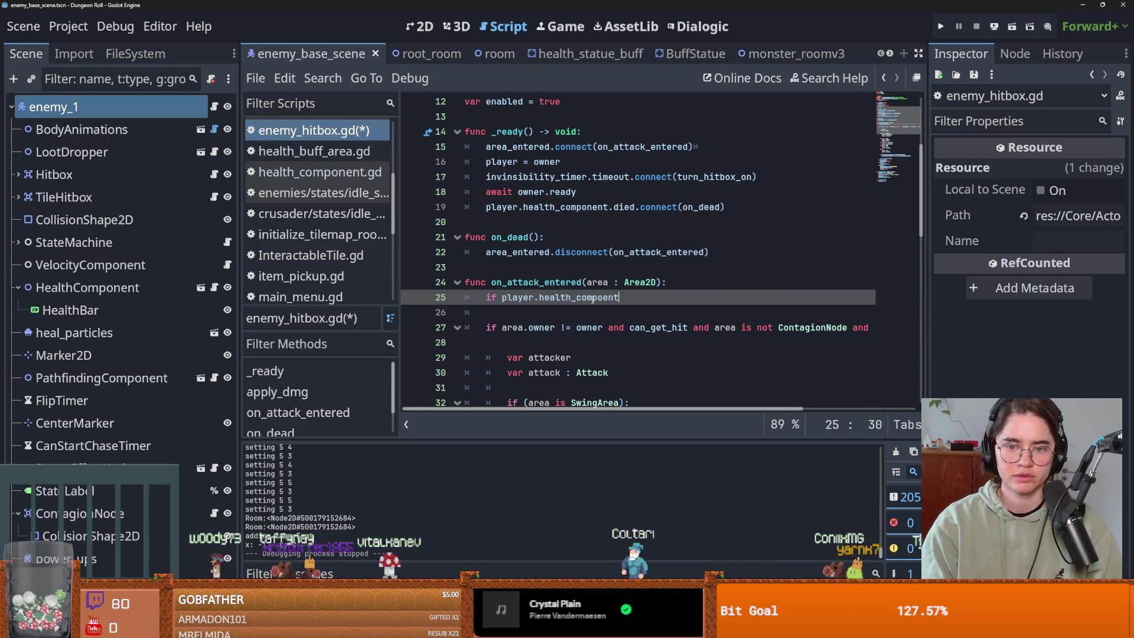
pyautogui.scroll(4, 593, 300)
pyautogui.scroll(-5, 594, 300)
pyautogui.doubleClick(579, 237)
pyautogui.write('he')
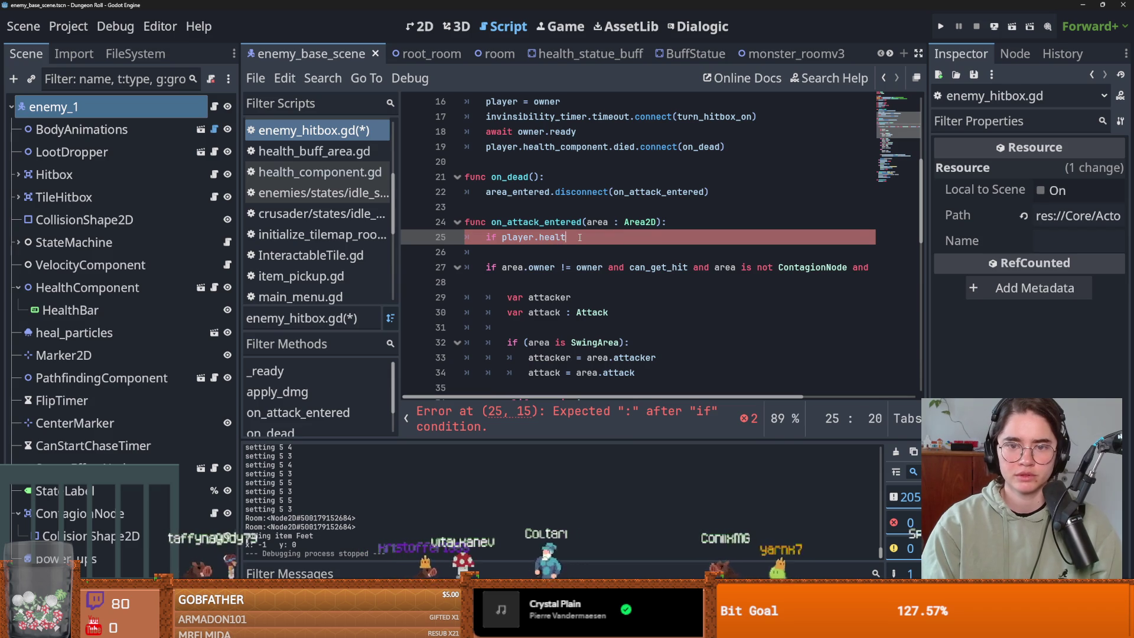
pyautogui.scroll(2, 580, 237)
pyautogui.scroll(-2, 619, 259)
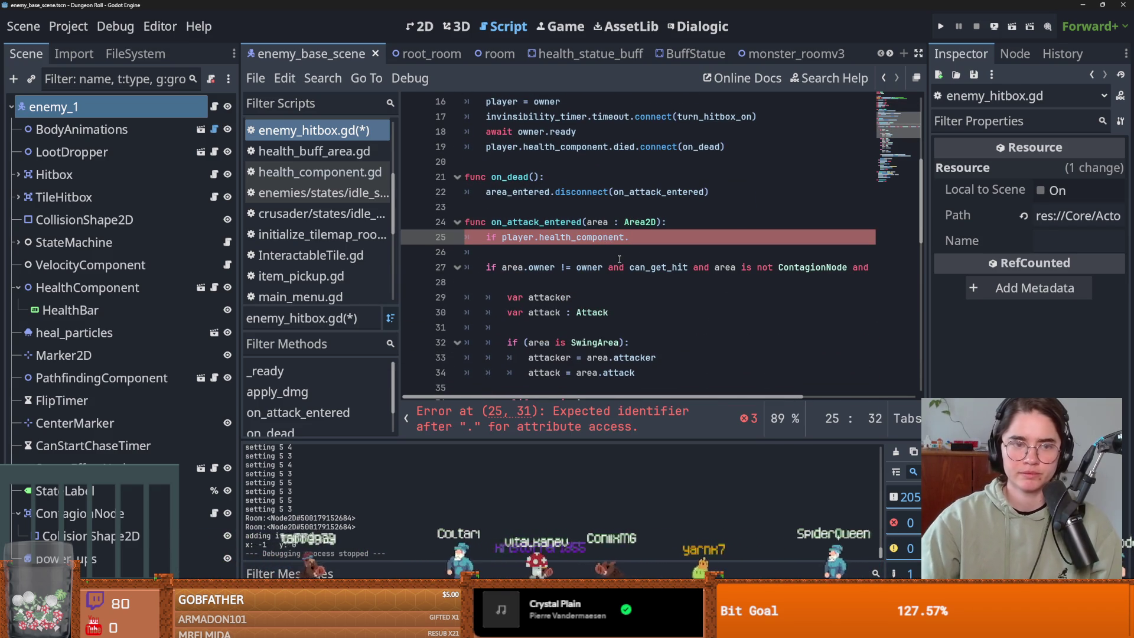
# Step: Check the health component script for its dead variable, then return to enemy_hitbox.gd
pyautogui.click(215, 291)
pyautogui.scroll(12, 597, 297)
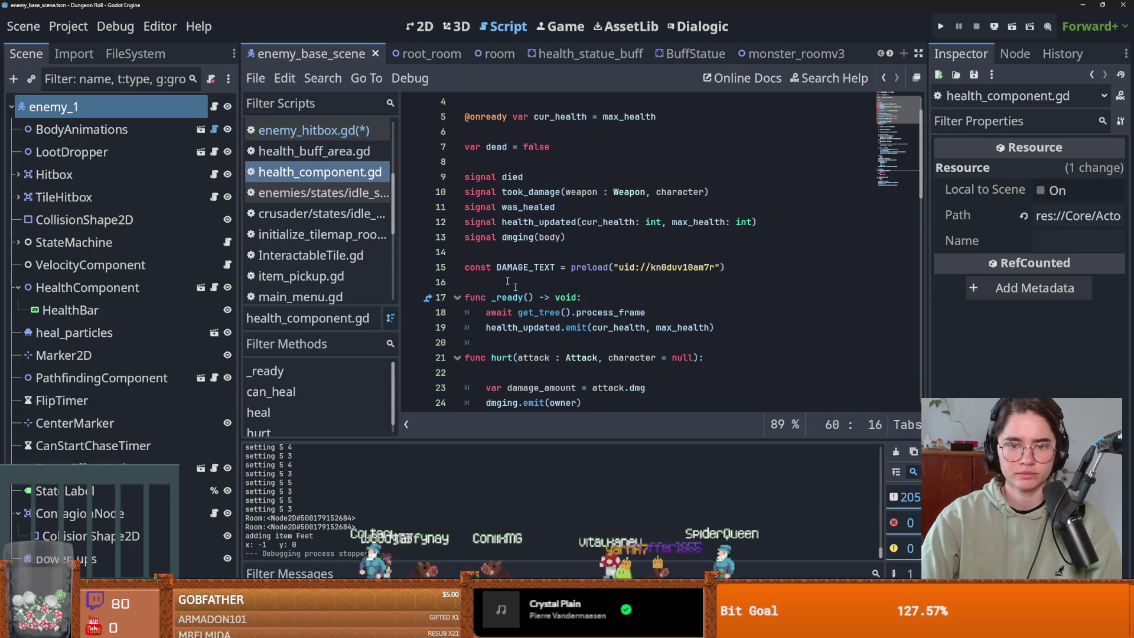
pyautogui.doubleClick(497, 147)
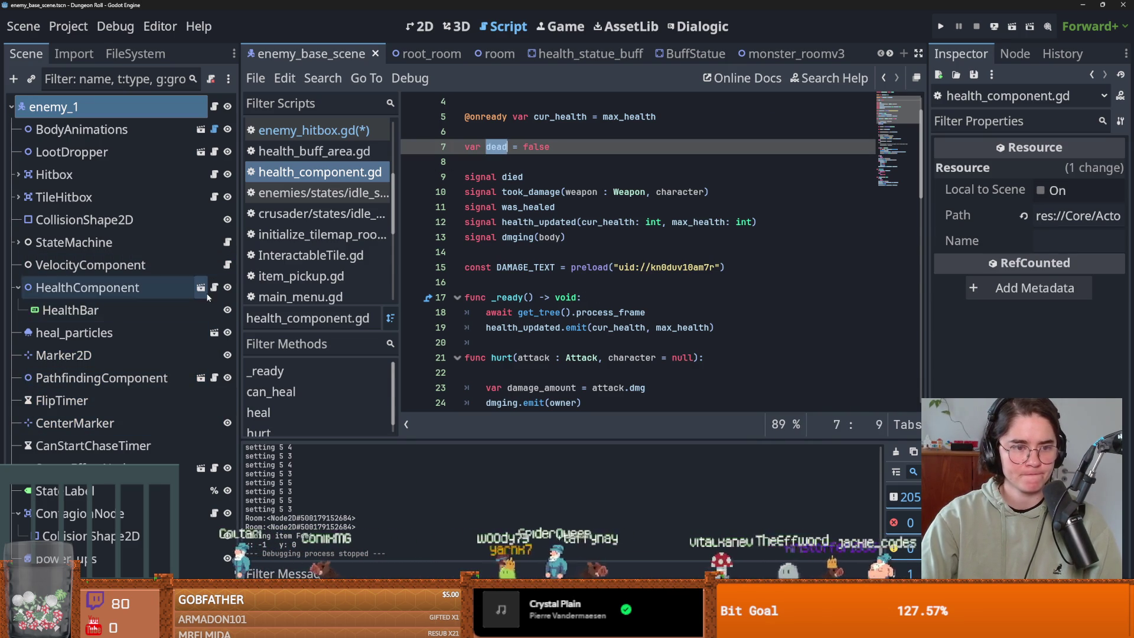
pyautogui.click(214, 174)
pyautogui.write('if player.health_component.dead')
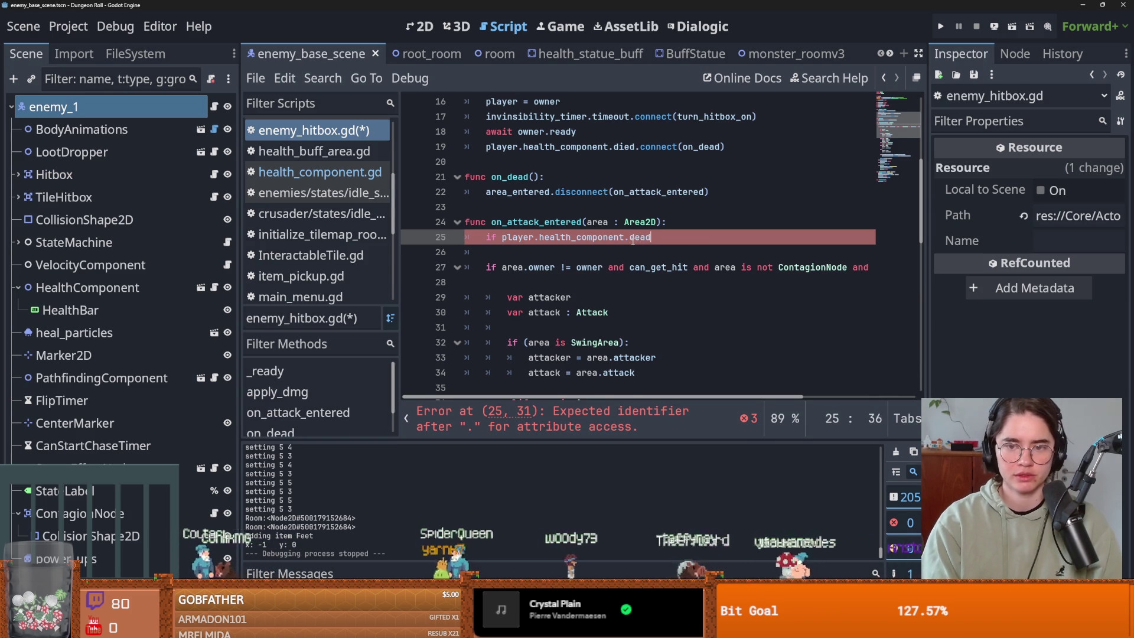
# Step: Complete 'if player.health_component.dead: return', comment it out, save, and run the game
pyautogui.write(':')
pyautogui.press('Return')
pyautogui.write('r')
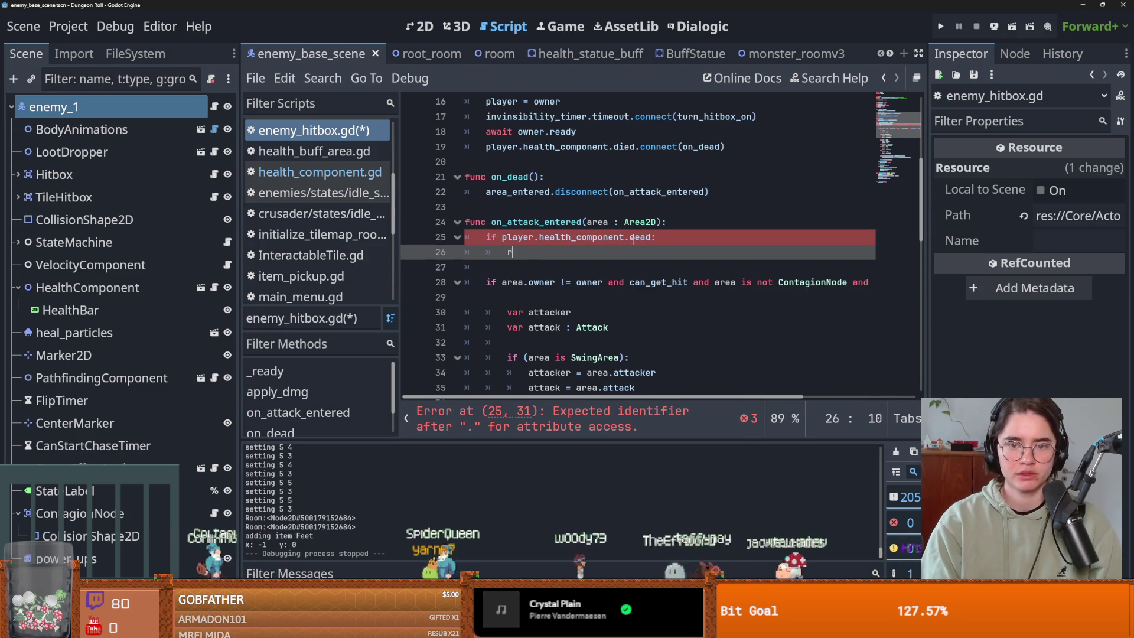
pyautogui.press('BackSpace')
pyautogui.press('BackSpace')
pyautogui.press('BackSpace')
pyautogui.write('tu')
pyautogui.press('Return')
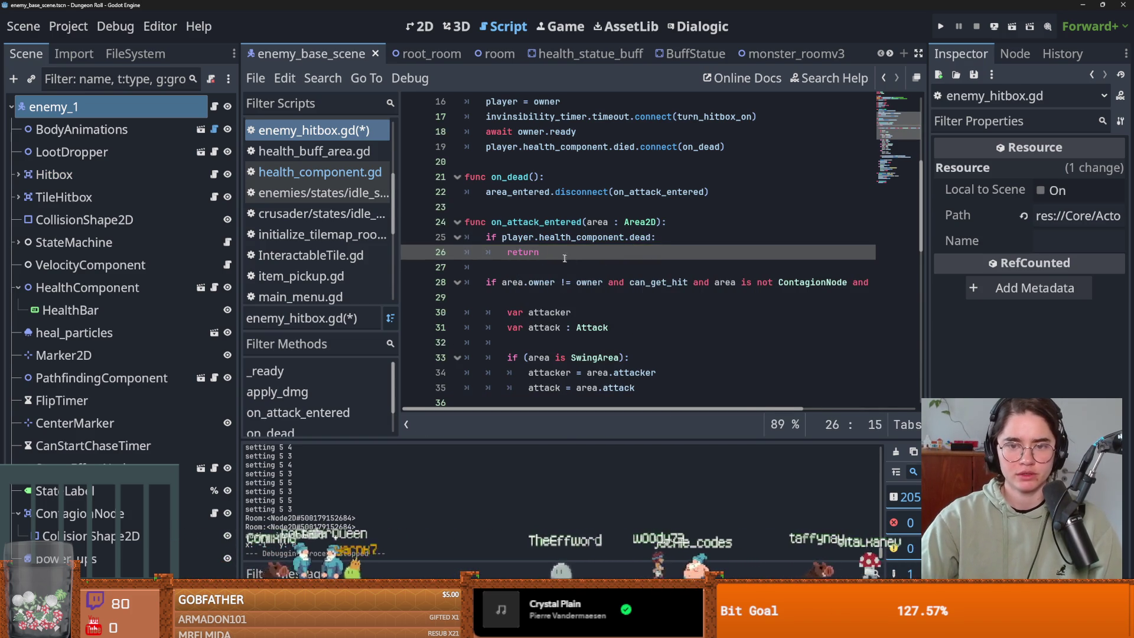
pyautogui.moveTo(539, 252); pyautogui.dragTo(430, 236)
pyautogui.hotkey('ctrl', 's')
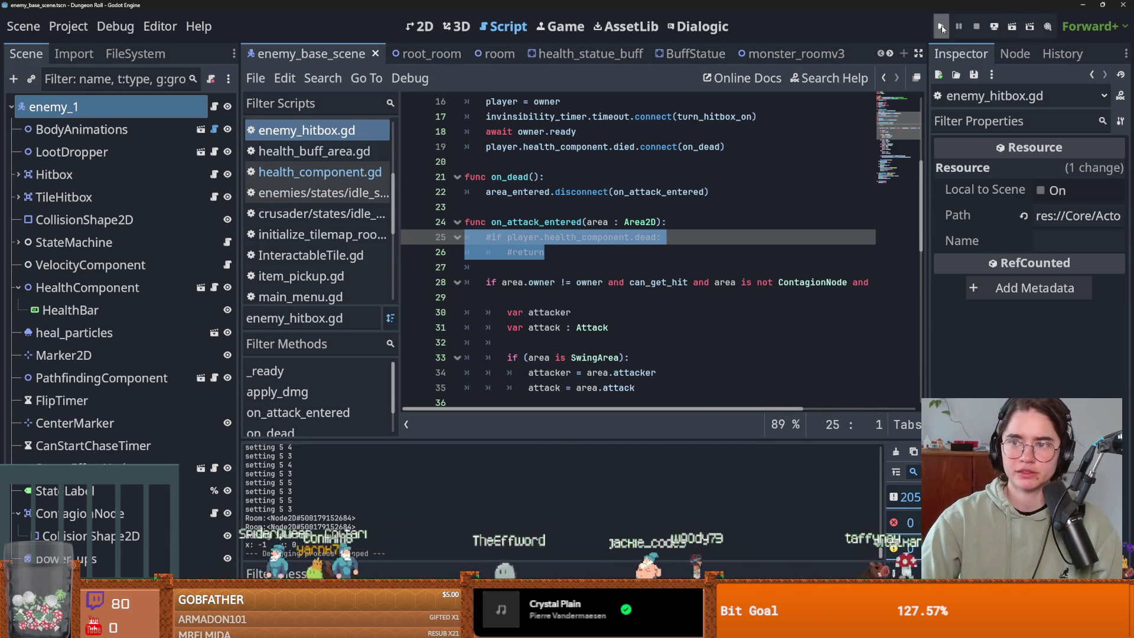
pyautogui.press('F5')
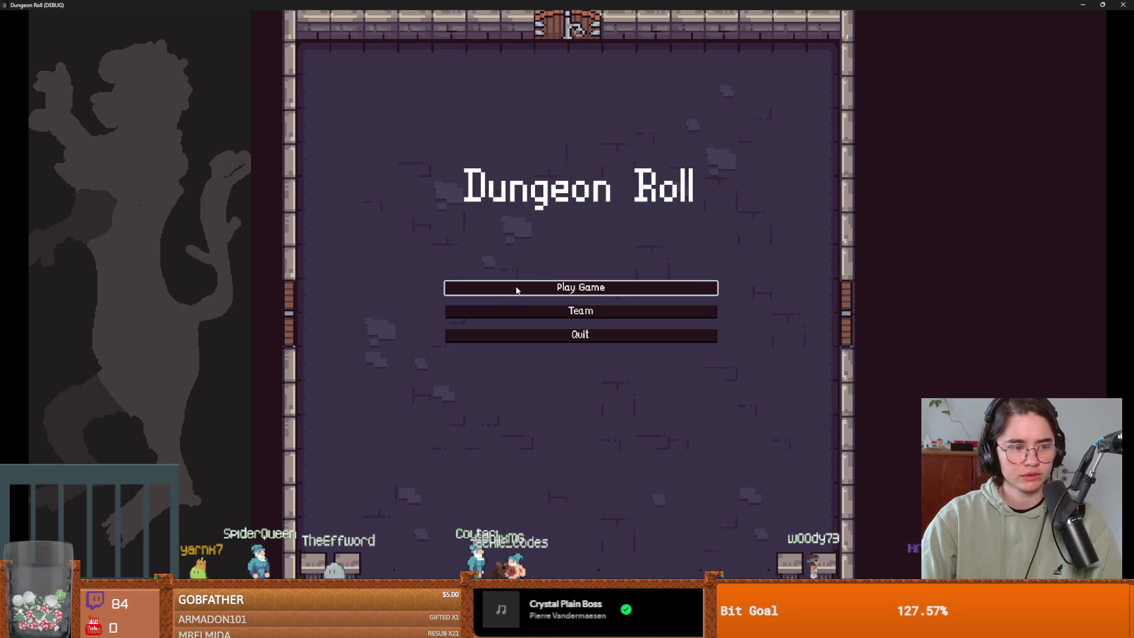
# Step: Start a game as the Crusader and spawn a melee enemy with the console's spawn_enemy command
pyautogui.click(494, 312)
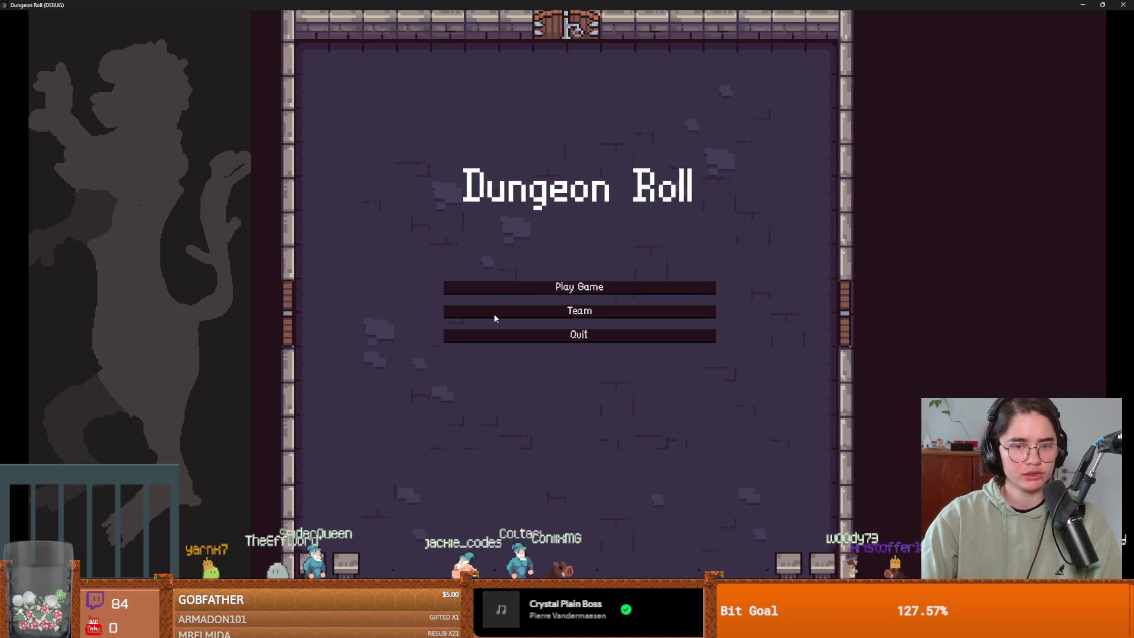
pyautogui.click(518, 252)
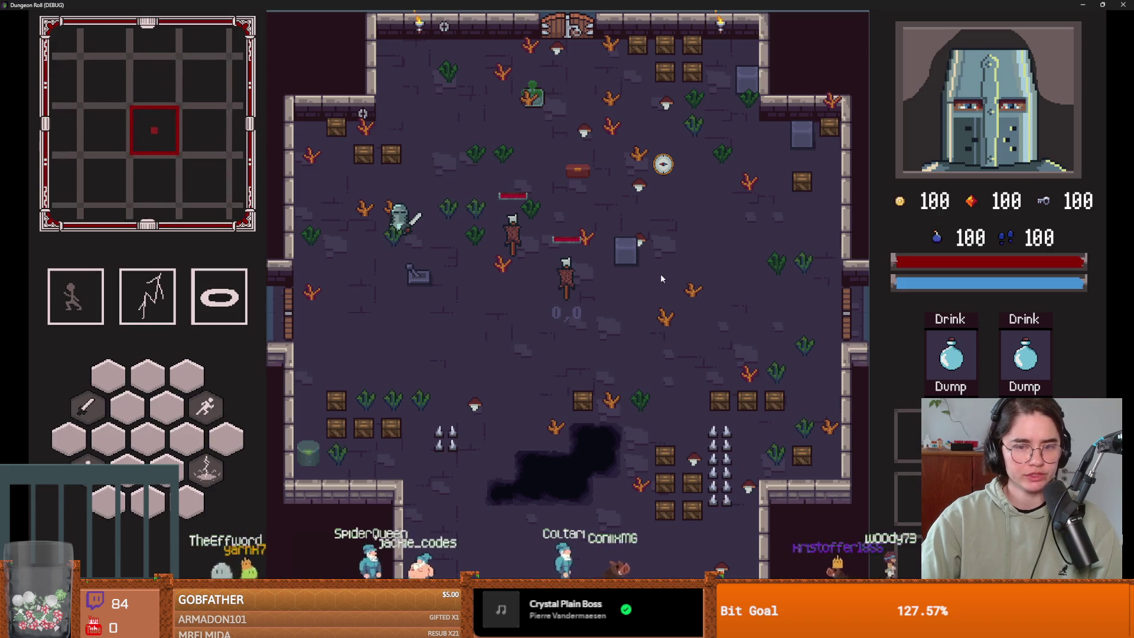
pyautogui.press('`')
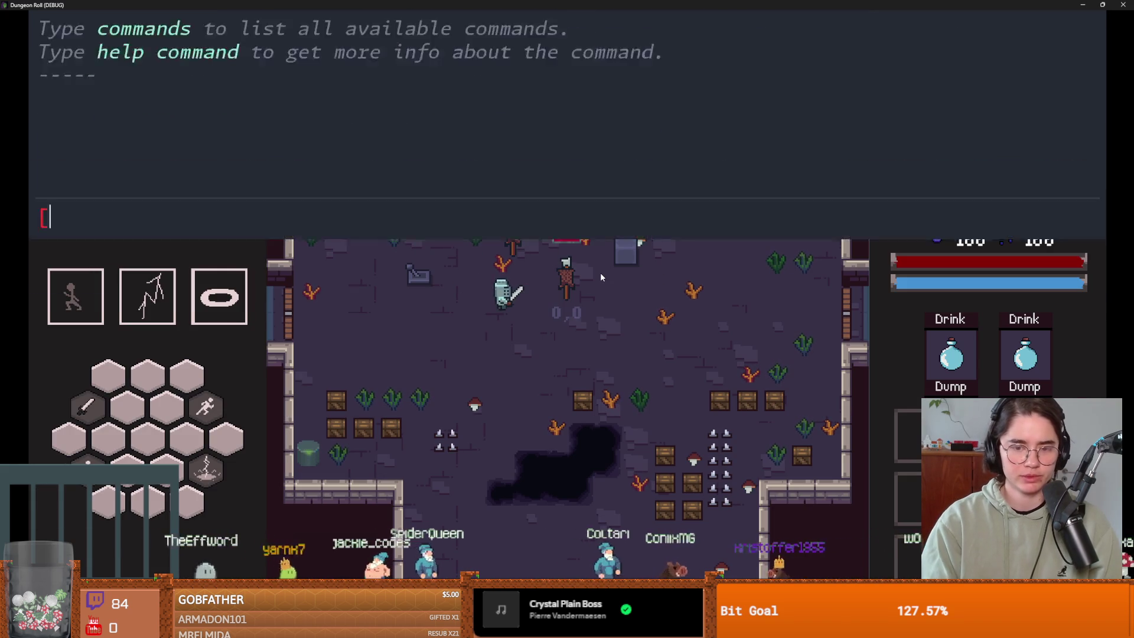
pyautogui.write('spawn_enemy "melee" 1 true')
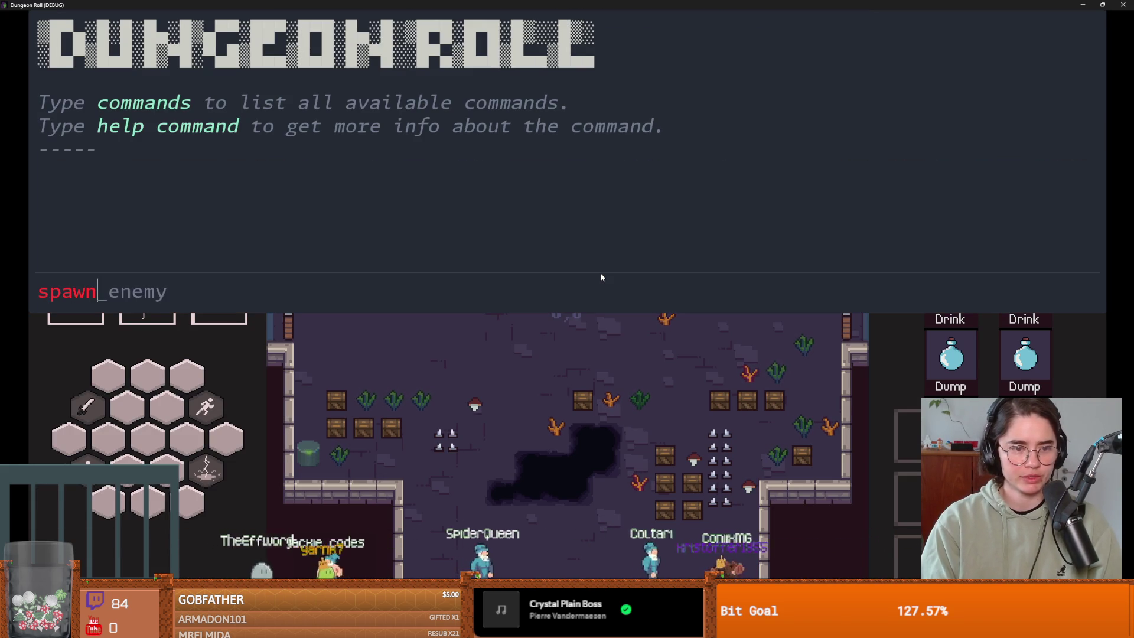
pyautogui.press('Tab')
pyautogui.press('Return')
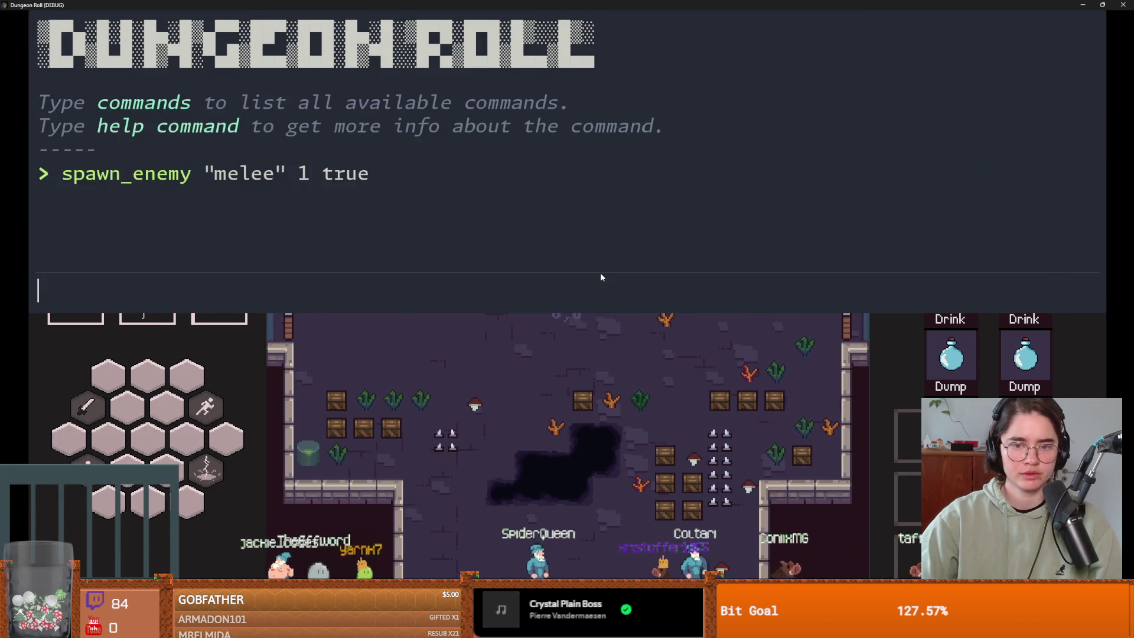
pyautogui.press('`')
# Step: Kill the enemy with the lightning ability, collect its coin, and close the game window
pyautogui.press('w')
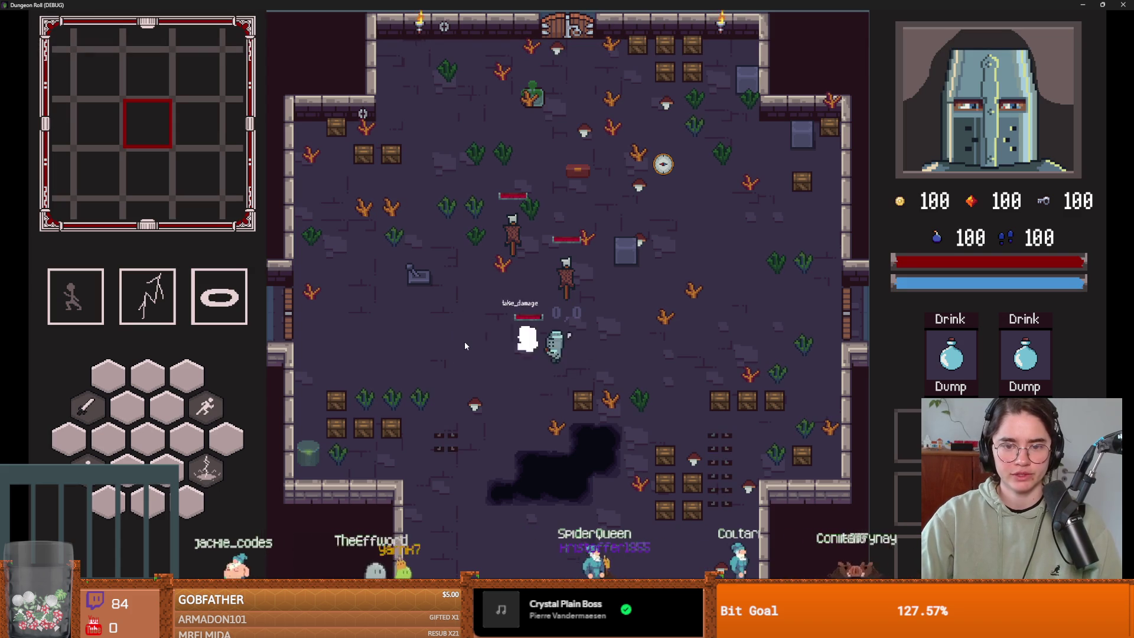
pyautogui.press('2')
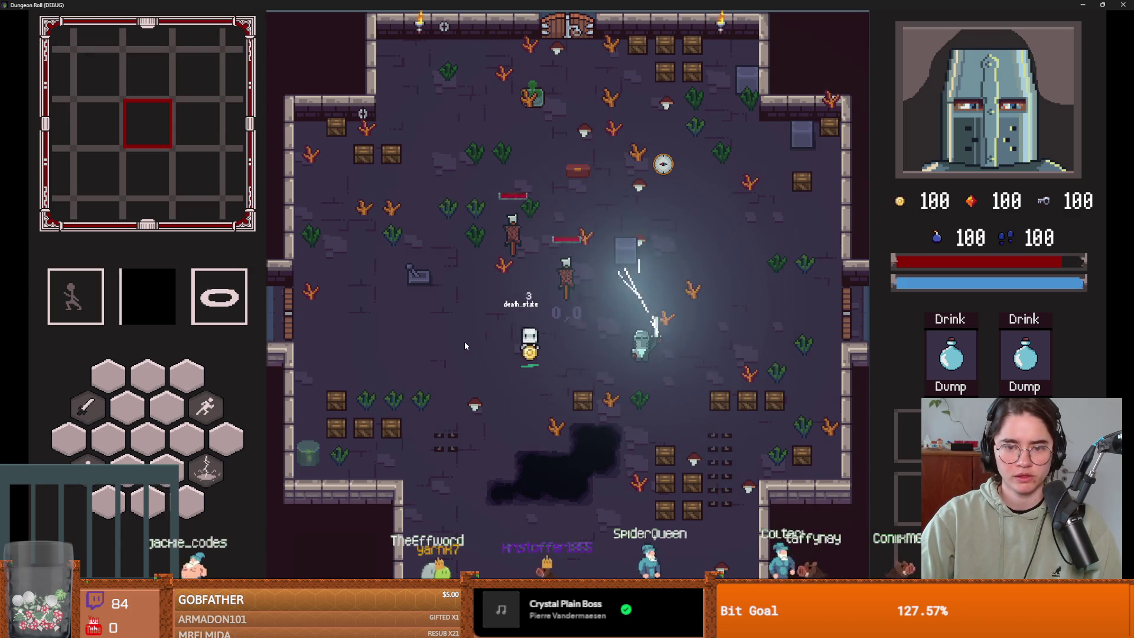
pyautogui.press('a')
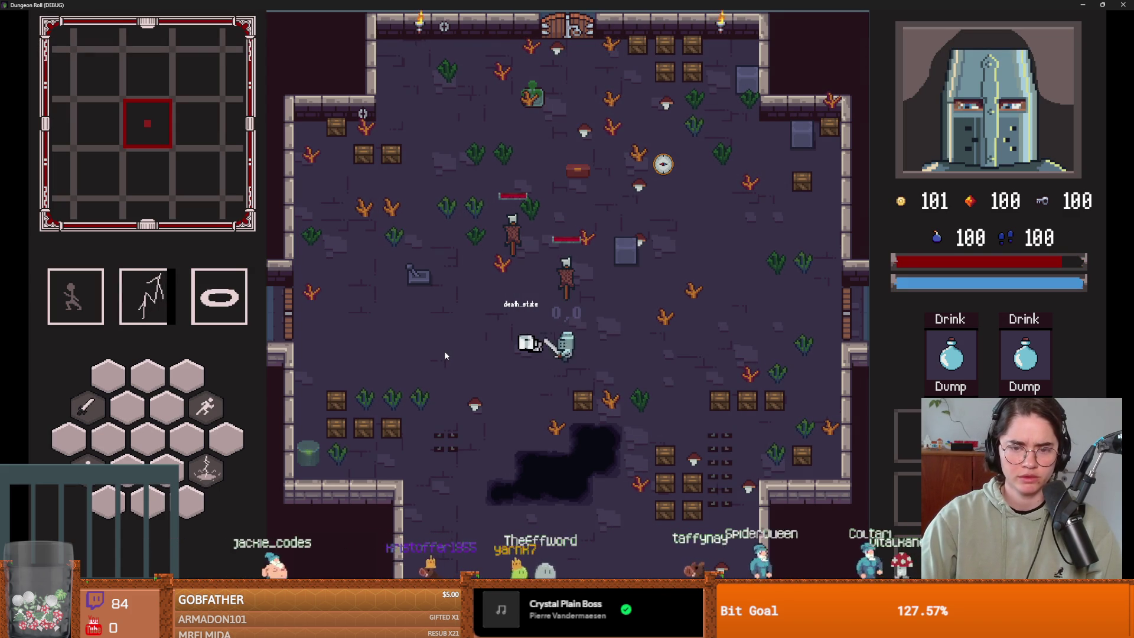
pyautogui.press('super+Down')
pyautogui.click(761, 182)
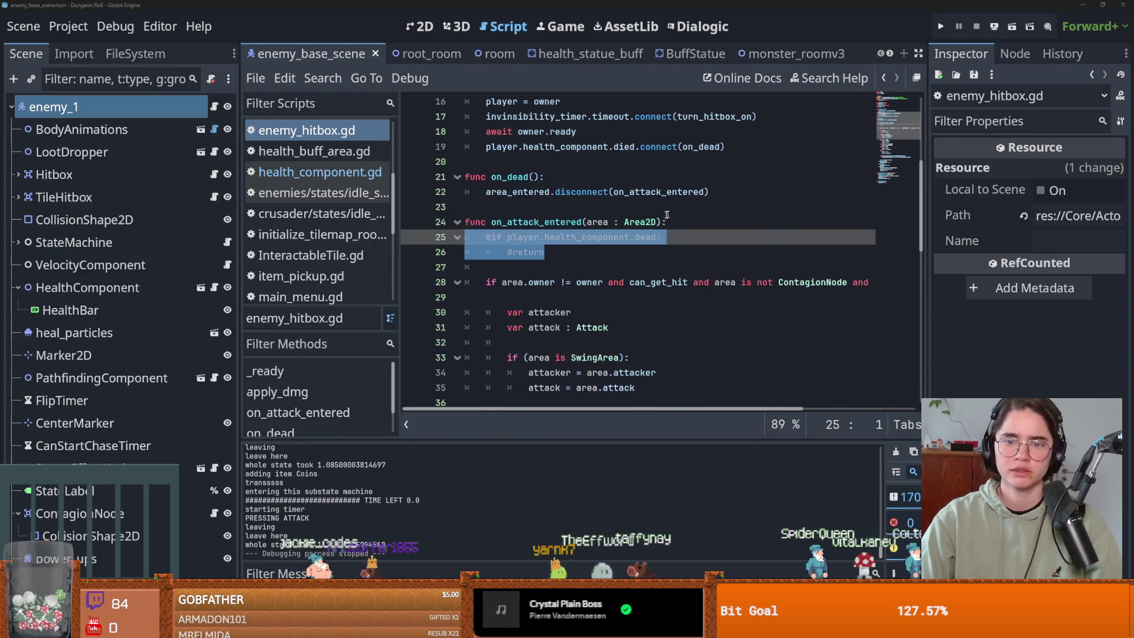
# Step: Remove the commented-out dead check and its blank line from on_attack_entered, then save enemy_hitbox.gd
pyautogui.hotkey('ctrl', 'z')
pyautogui.hotkey('ctrl', 'z')
pyautogui.hotkey('ctrl', 'z')
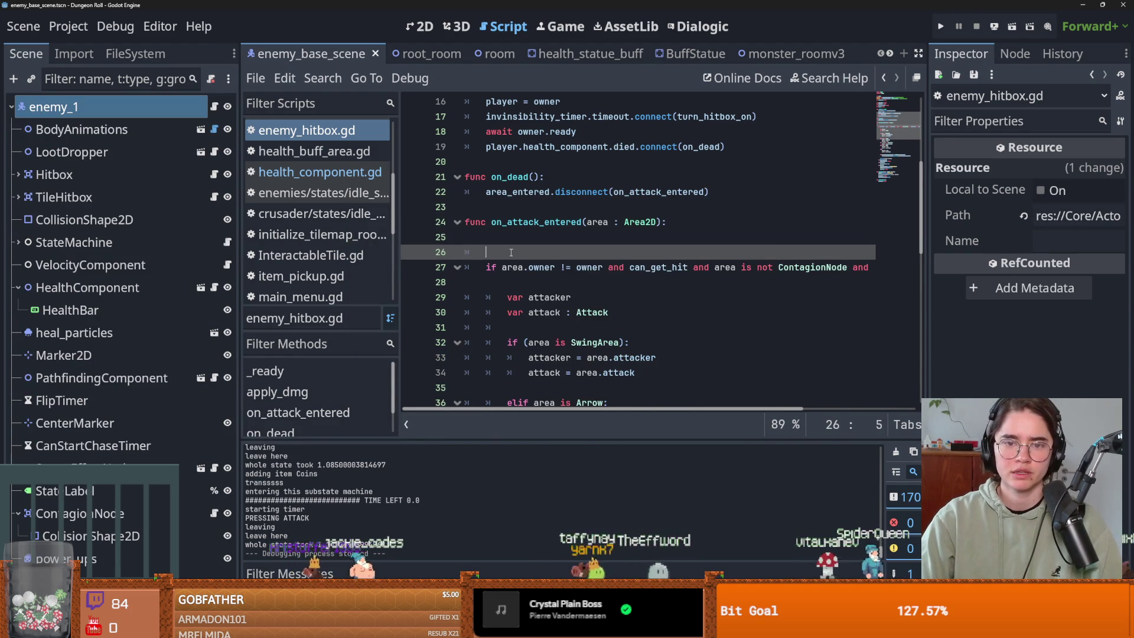
pyautogui.hotkey('ctrl', 'z')
pyautogui.hotkey('ctrl', 'z')
pyautogui.hotkey('ctrl', 's')
pyautogui.click(439, 234)
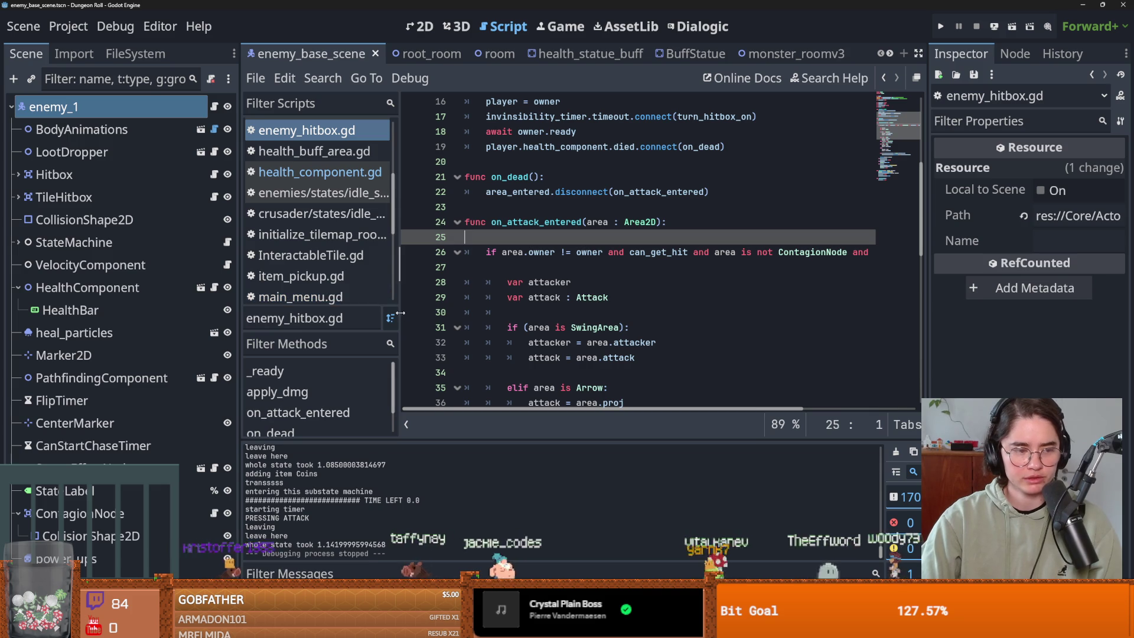
pyautogui.click(551, 313)
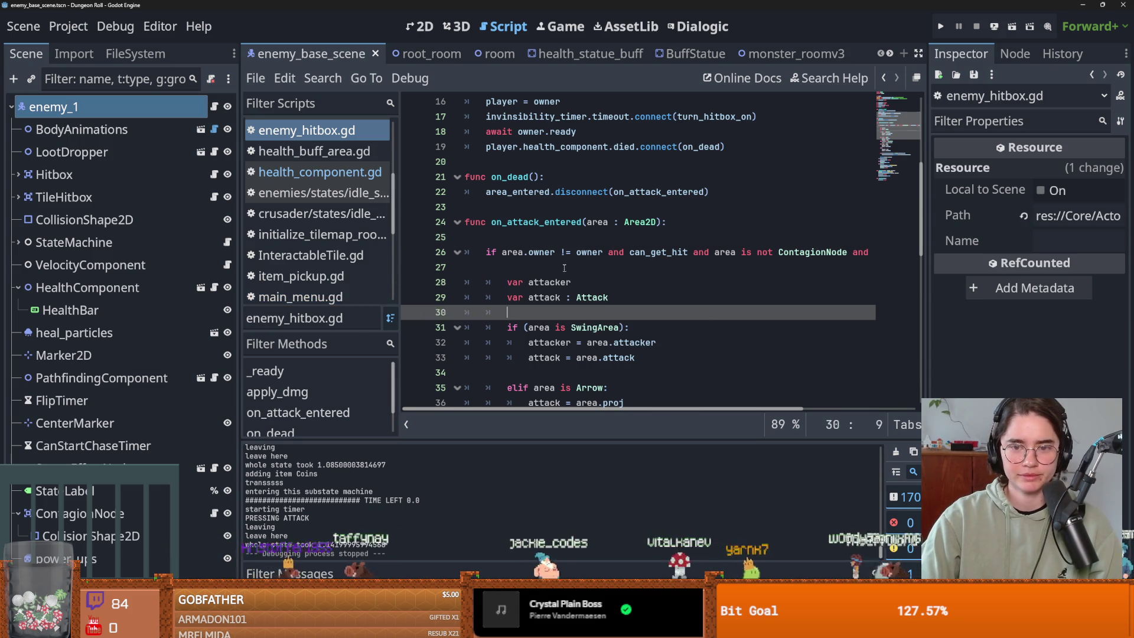
pyautogui.click(473, 267)
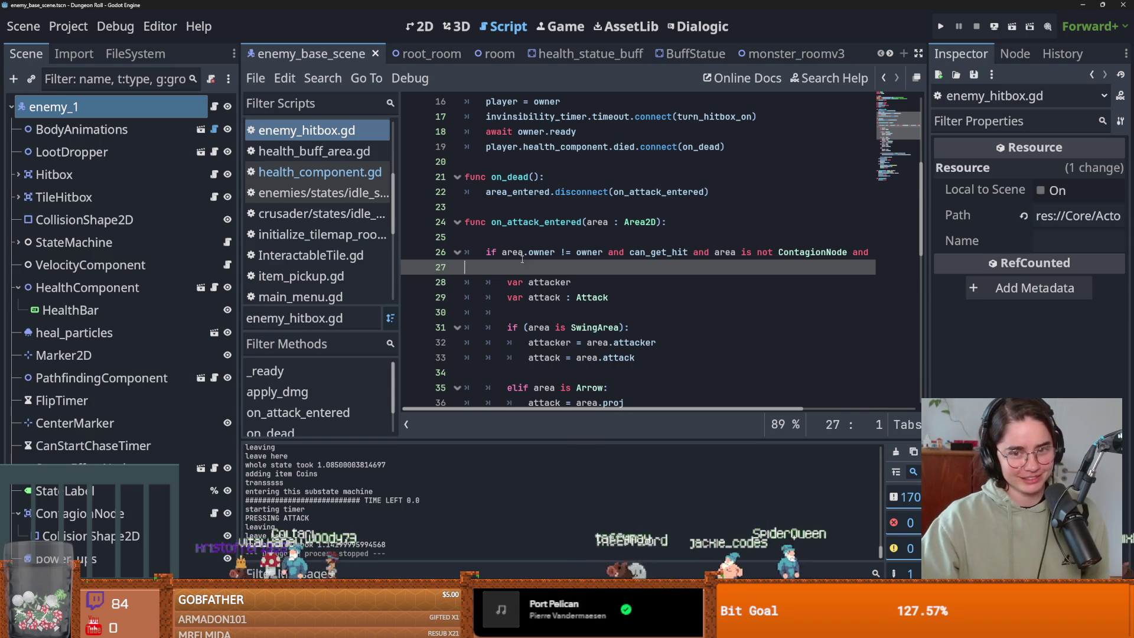
pyautogui.moveTo(530, 249)
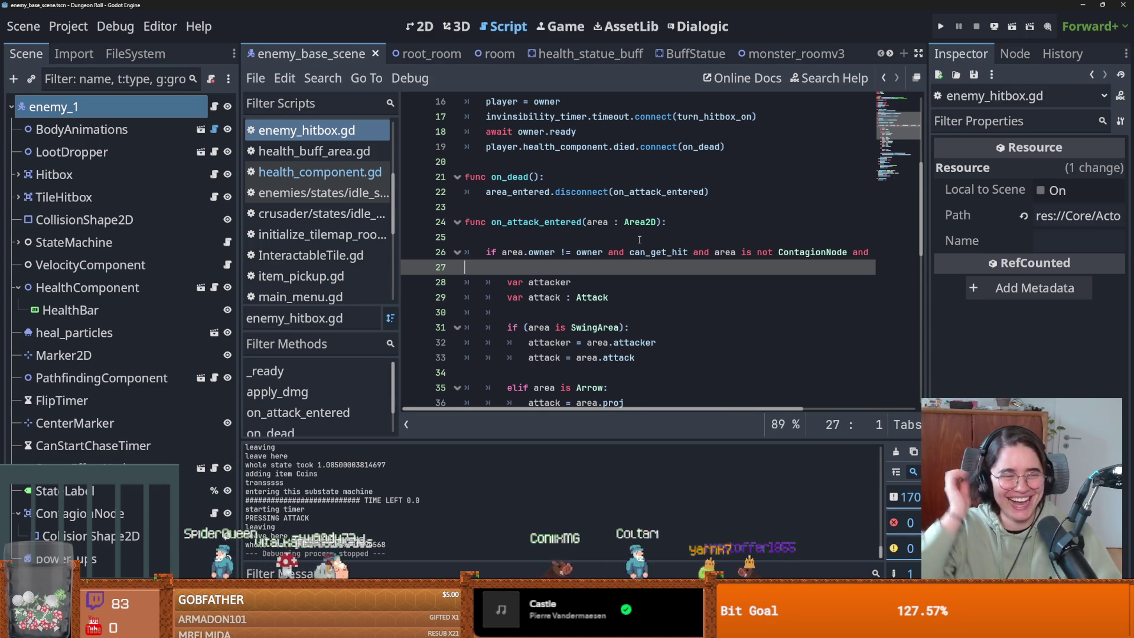
pyautogui.click(512, 177)
pyautogui.hotkey('ctrl', 's')
pyautogui.scroll(5, 552, 261)
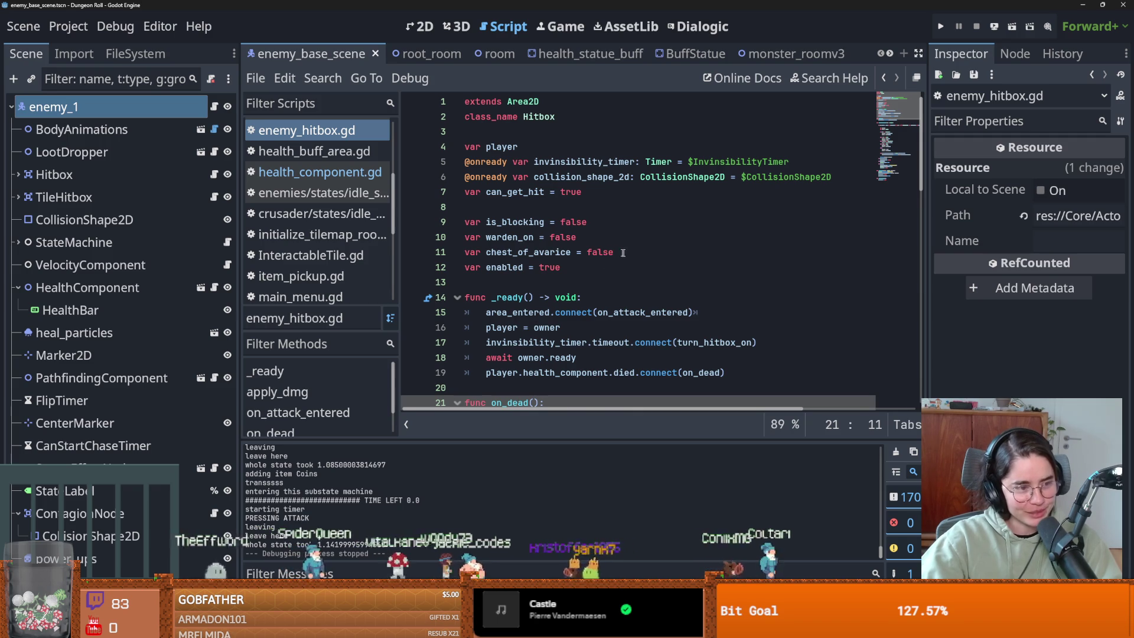
pyautogui.click(588, 283)
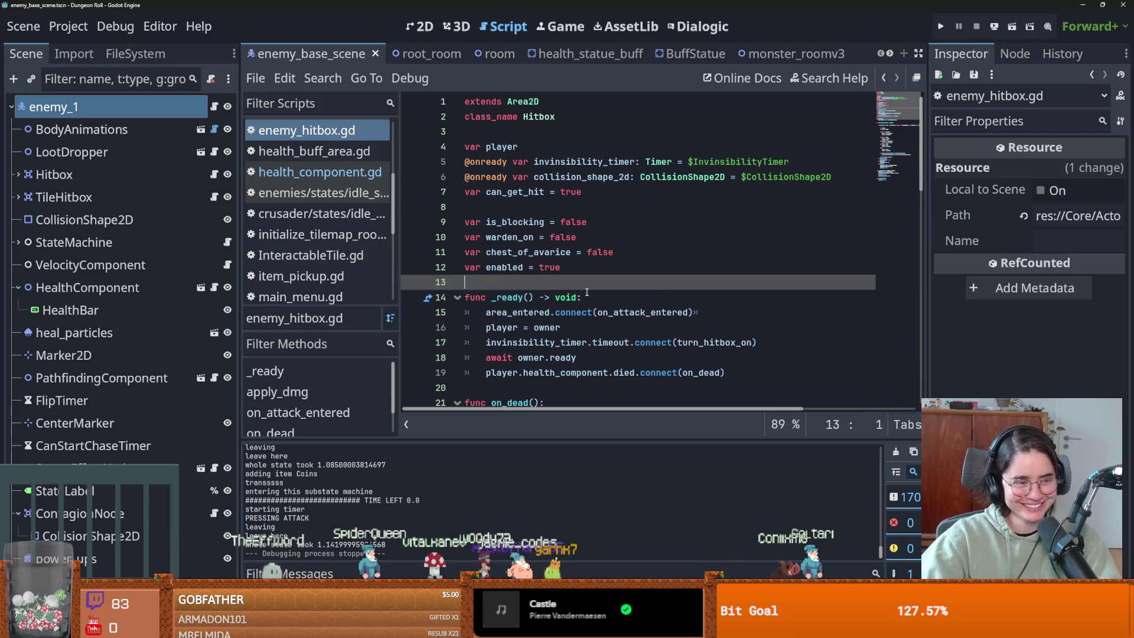
pyautogui.hotkey('ctrl', 's')
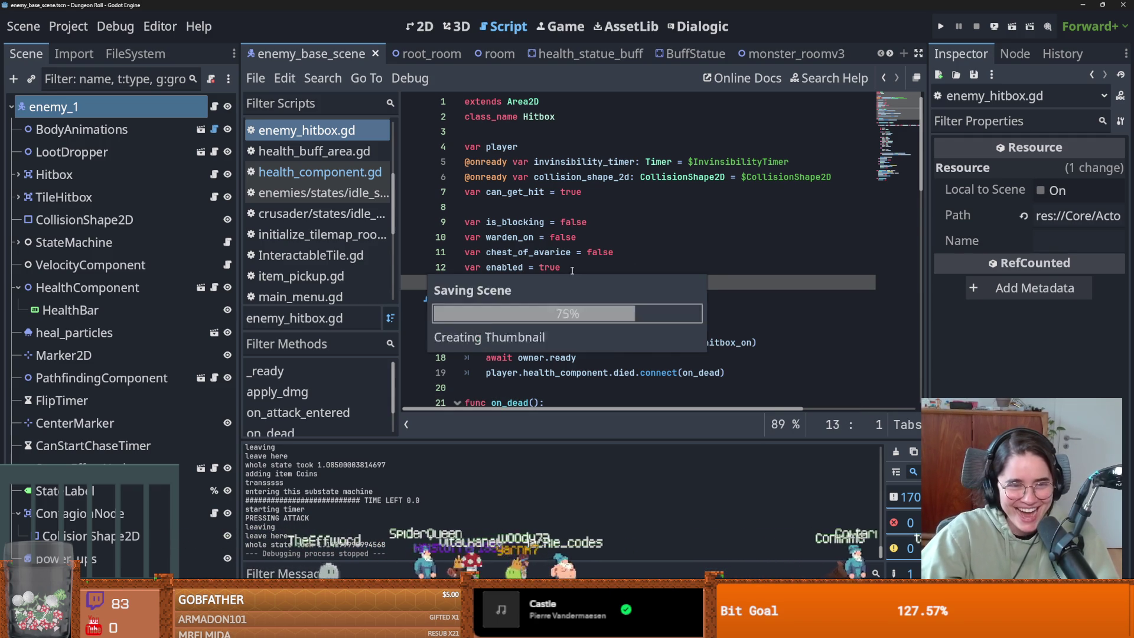
# Step: Save the enemy_hitbox.gd script and the enemy scene
pyautogui.click(535, 208)
pyautogui.hotkey('ctrl', 's')
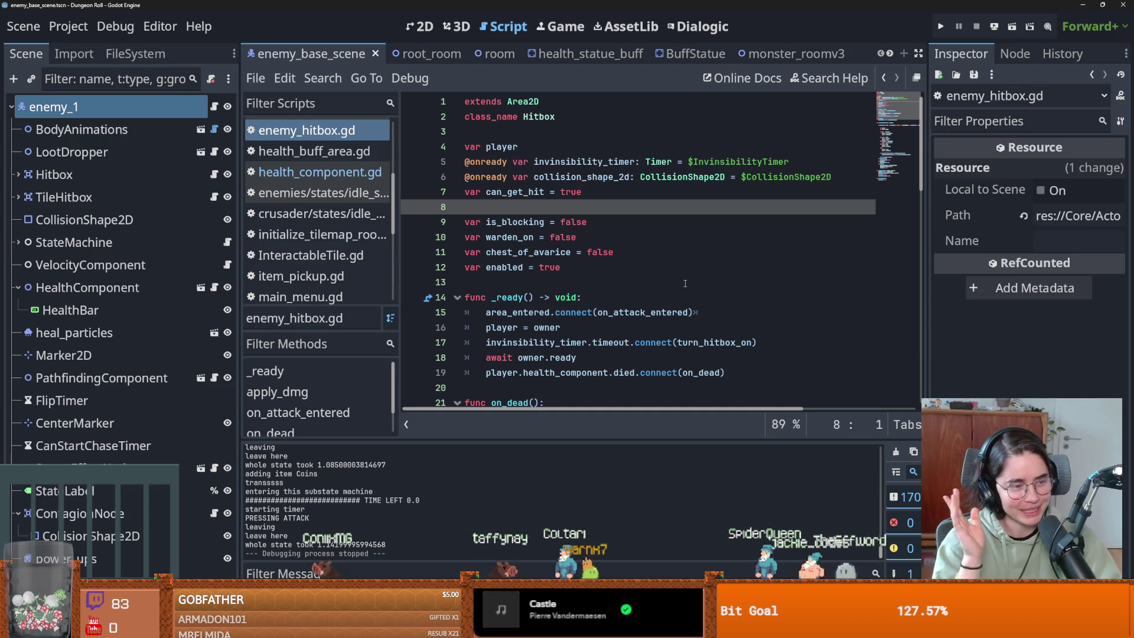
pyautogui.hotkey('ctrl', 's')
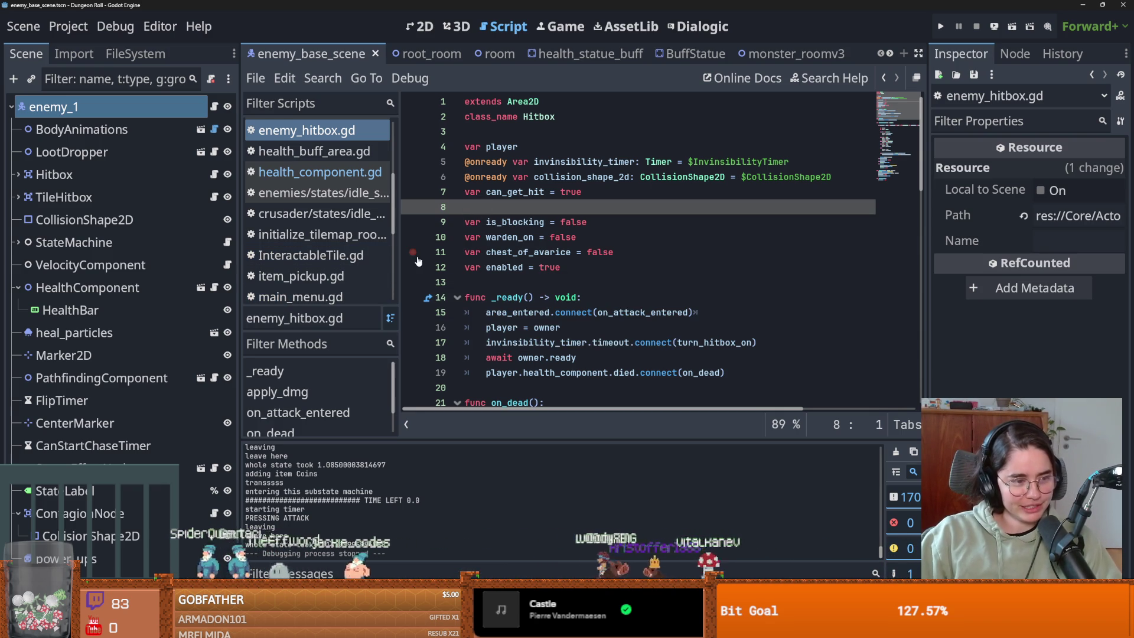
pyautogui.hotkey('ctrl', 's')
# Step: Switch to the 2D view and clear the 'monster' filter in the FileSystem panel
pyautogui.click(421, 26)
pyautogui.scroll(2, 580, 290)
pyautogui.click(135, 54)
pyautogui.doubleClick(33, 105)
pyautogui.press('BackSpace')
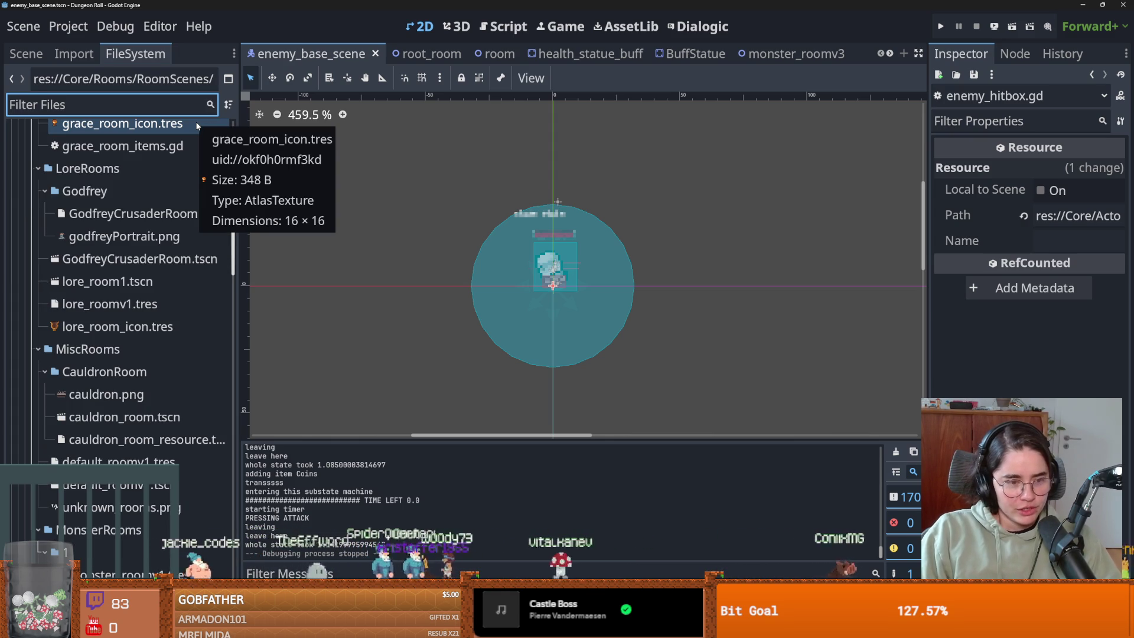
# Step: Filter project files for 'radiation' and open radiation_particles.tscn
pyautogui.write('radiation')
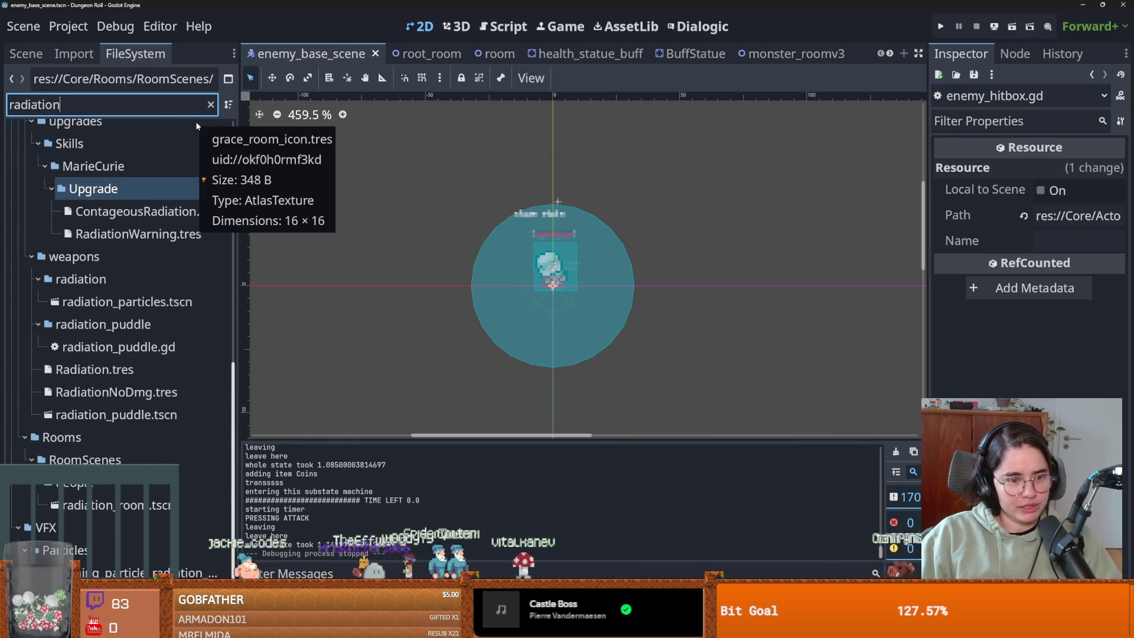
pyautogui.scroll(3, 157, 409)
pyautogui.click(155, 423)
pyautogui.doubleClick(155, 423)
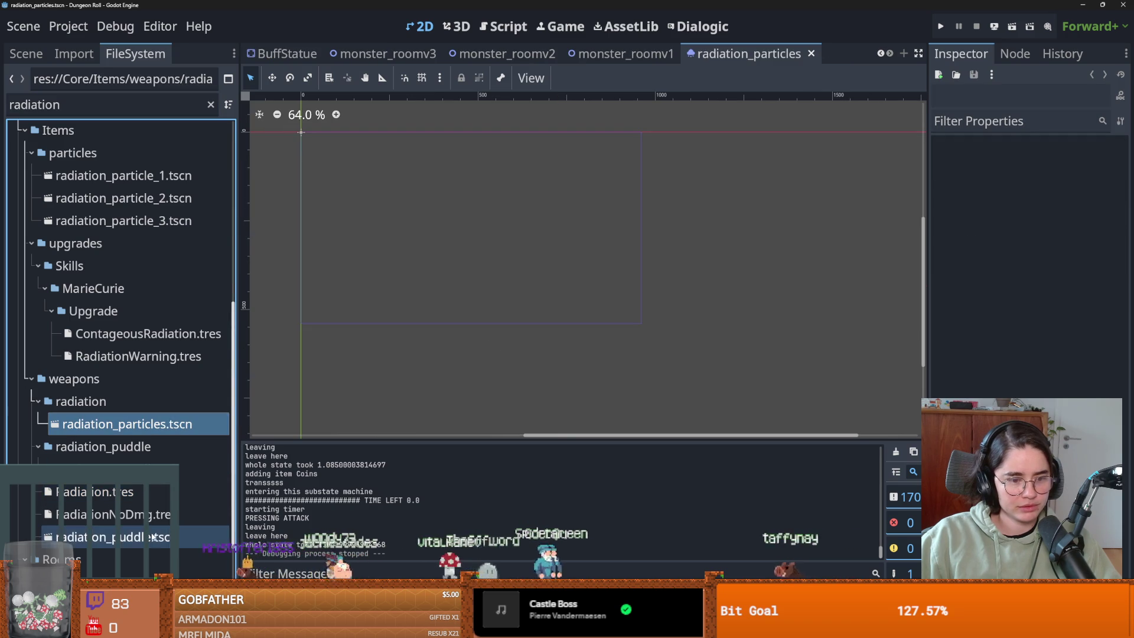
# Step: Open radiation_puddle.tscn, select its RadiationPuddle root node, and widen the Inspector panel
pyautogui.doubleClick(112, 537)
pyautogui.scroll(3, 609, 323)
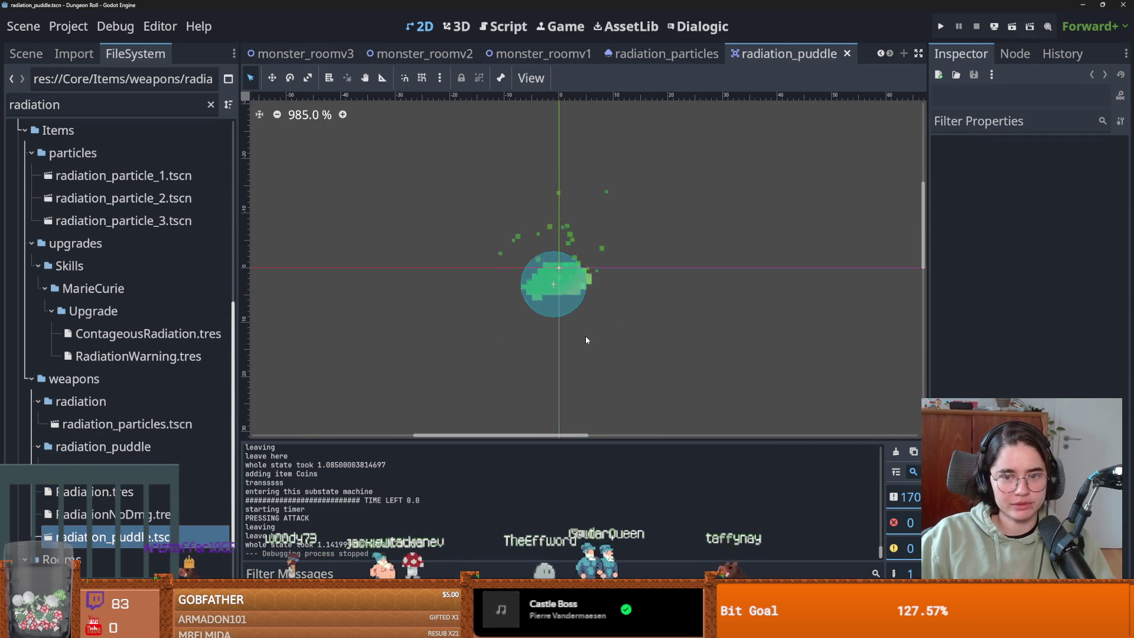
pyautogui.click(37, 55)
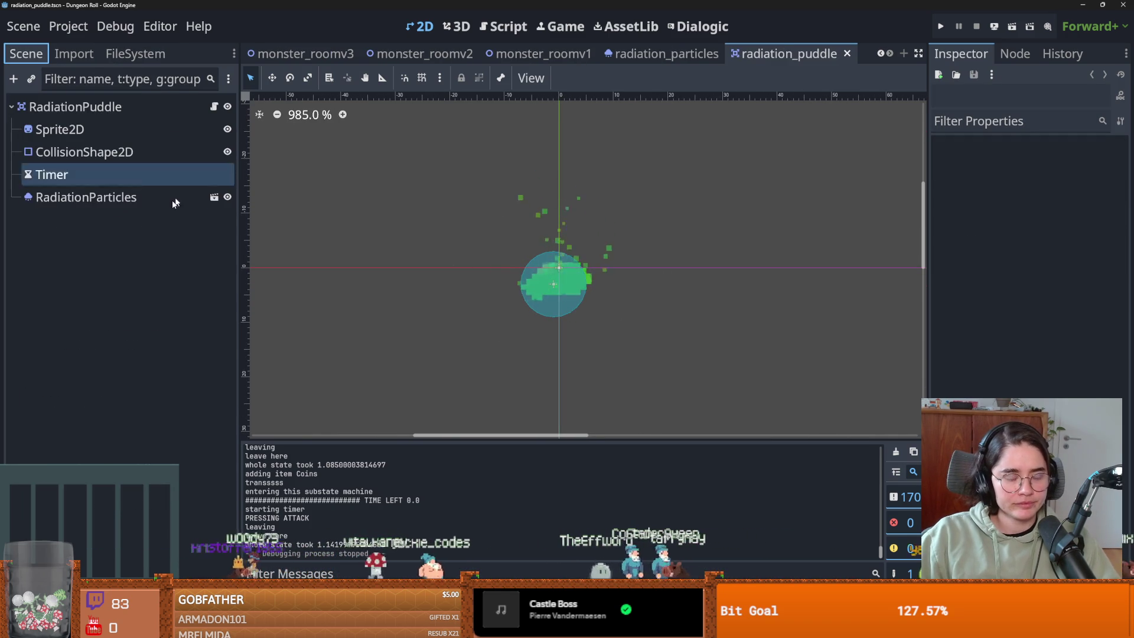
pyautogui.click(210, 155)
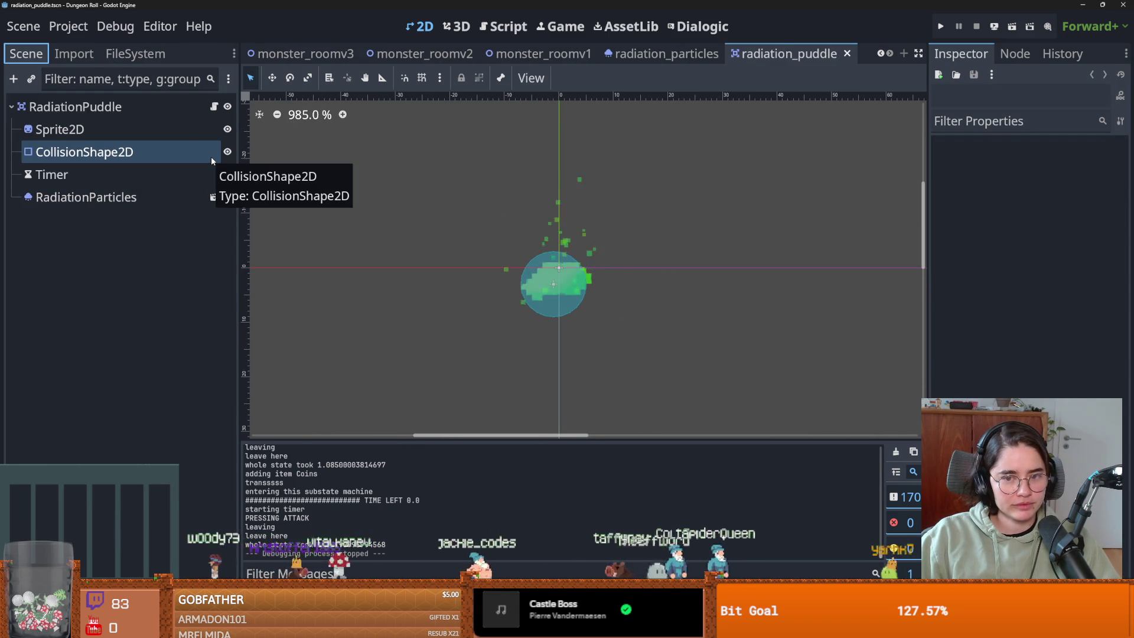
pyautogui.click(183, 130)
pyautogui.click(200, 111)
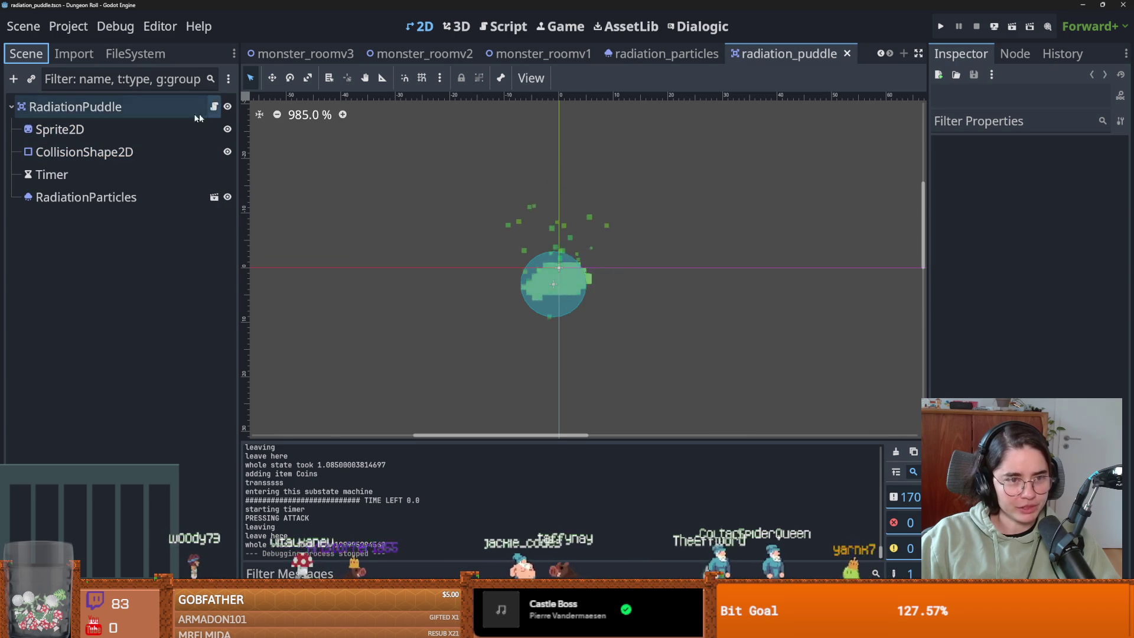
pyautogui.click(220, 108)
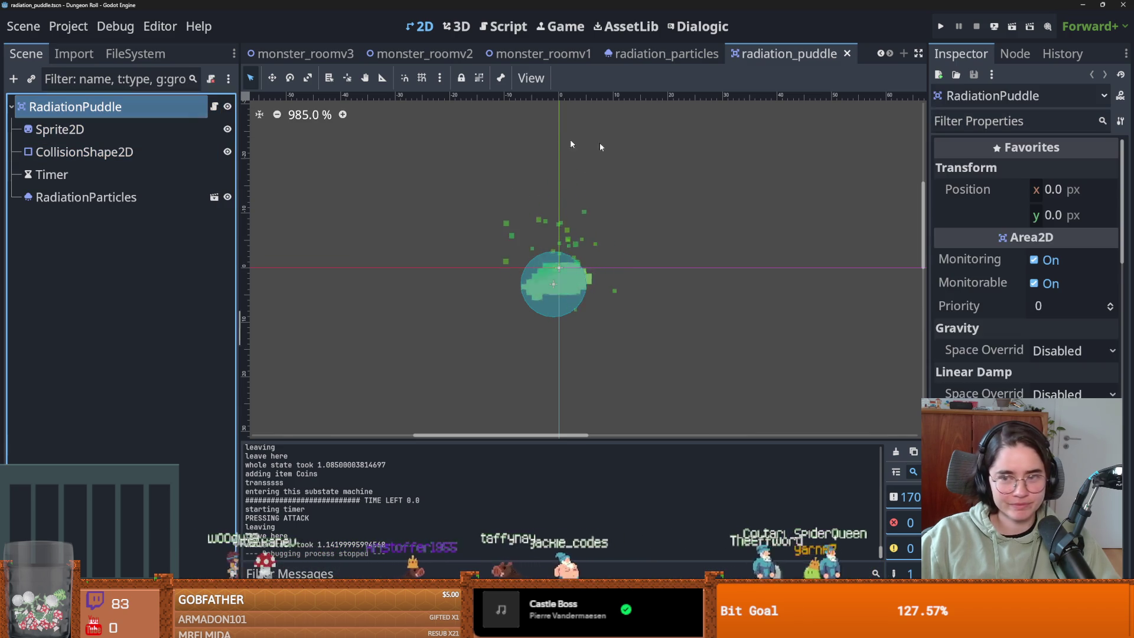
pyautogui.moveTo(929, 258); pyautogui.dragTo(778, 275)
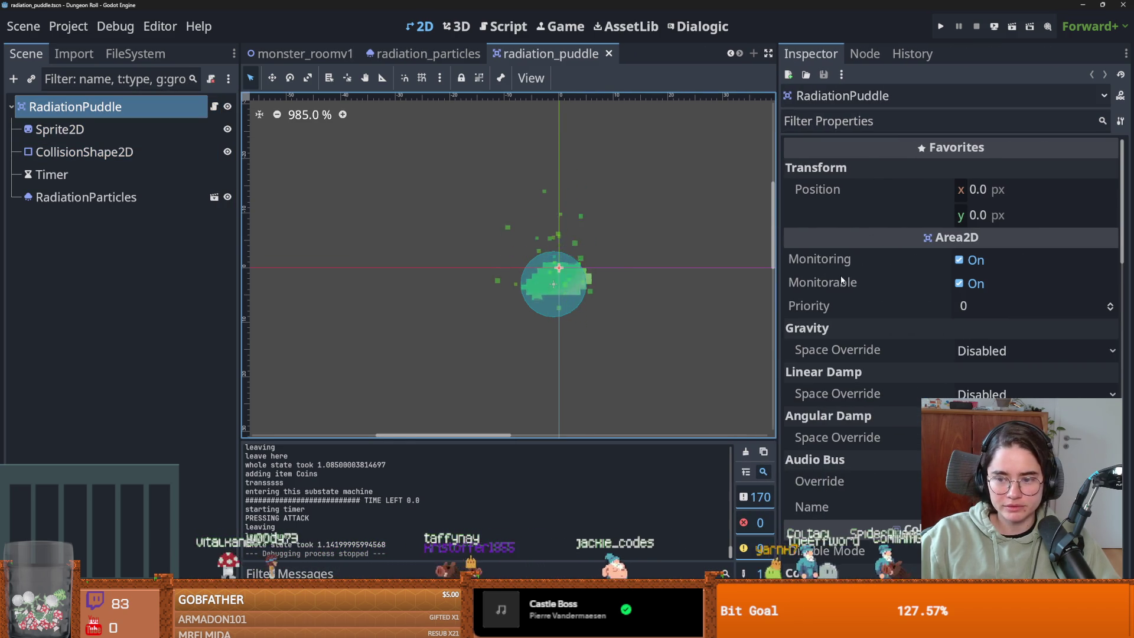
# Step: Add a blank line after the weapon preload in radiation_puddle.gd and save it
pyautogui.click(215, 108)
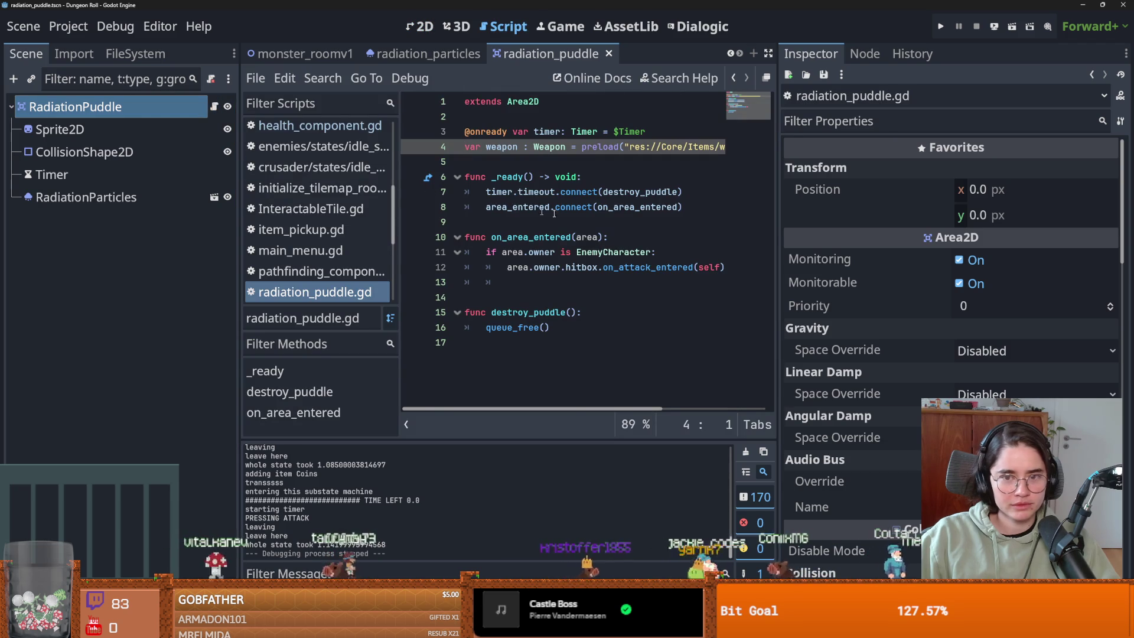
pyautogui.press('Down')
pyautogui.press('Return')
pyautogui.press('Up')
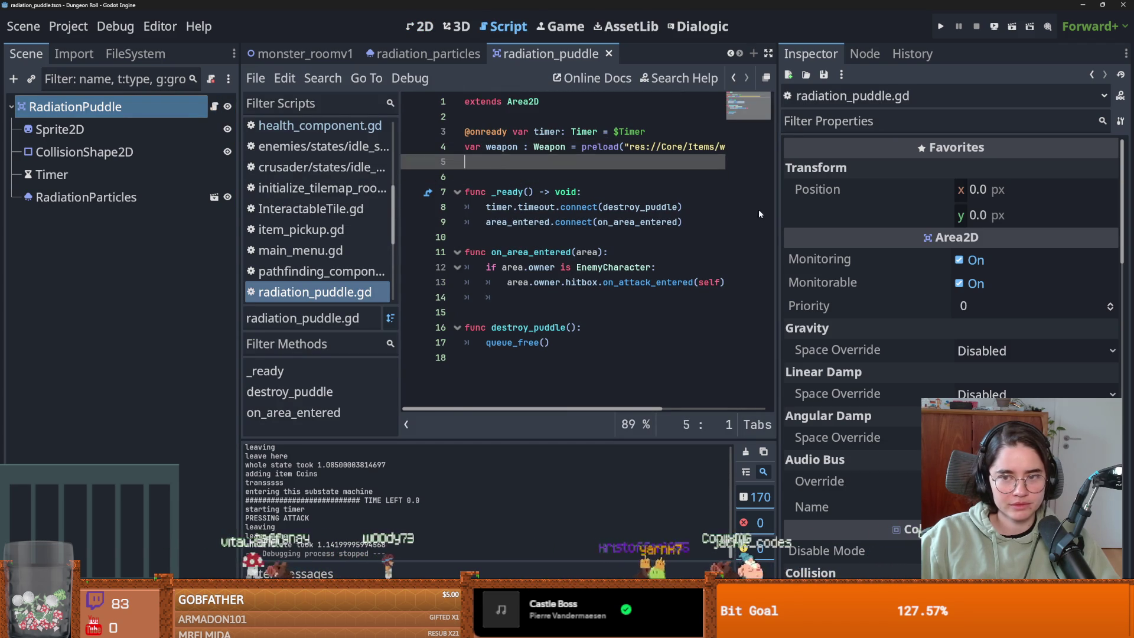
pyautogui.moveTo(779, 221); pyautogui.dragTo(895, 221)
pyautogui.click(565, 178)
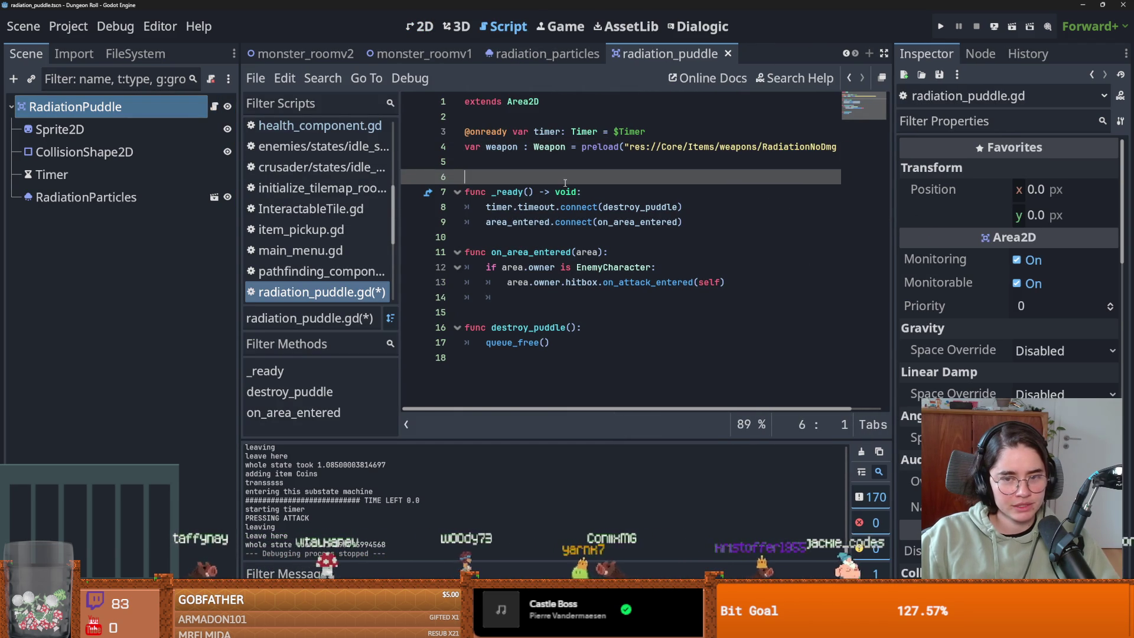
pyautogui.hotkey('ctrl', 's')
# Step: Open the monster_roomv1 room scene from the FileSystem panel
pyautogui.press('Up')
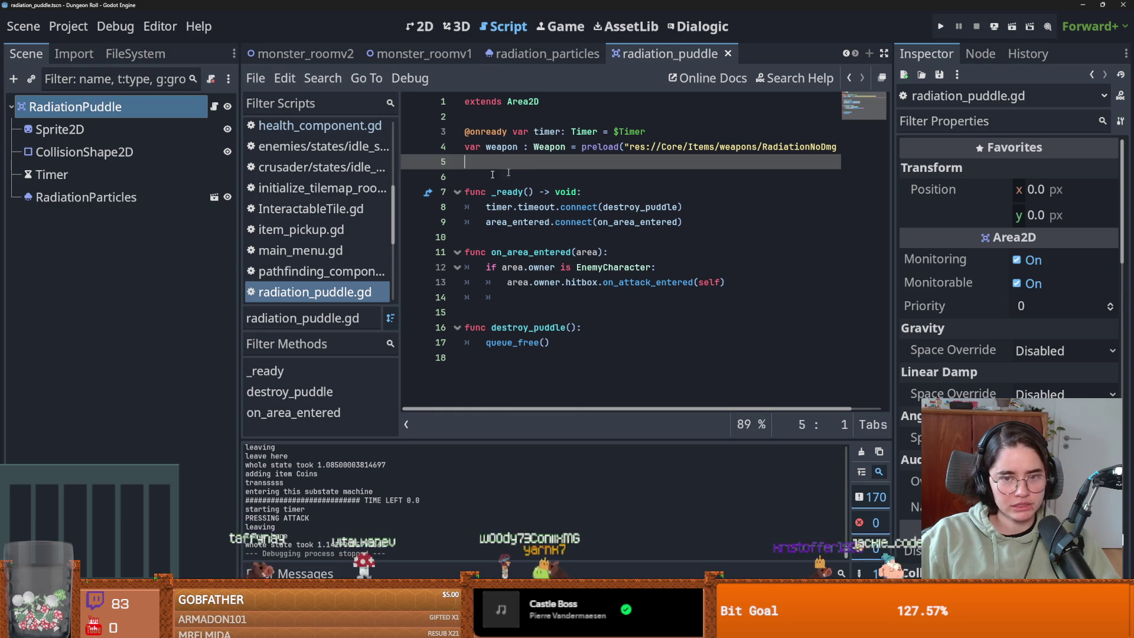
pyautogui.click(126, 57)
pyautogui.moveTo(106, 537)
pyautogui.mouseDown()
pyautogui.moveTo(118, 289)
pyautogui.moveTo(501, 54)
pyautogui.moveTo(523, 58)
pyautogui.moveTo(248, 95)
pyautogui.moveTo(27, 55)
pyautogui.moveTo(88, 142)
pyautogui.moveTo(155, 136)
pyautogui.mouseUp()
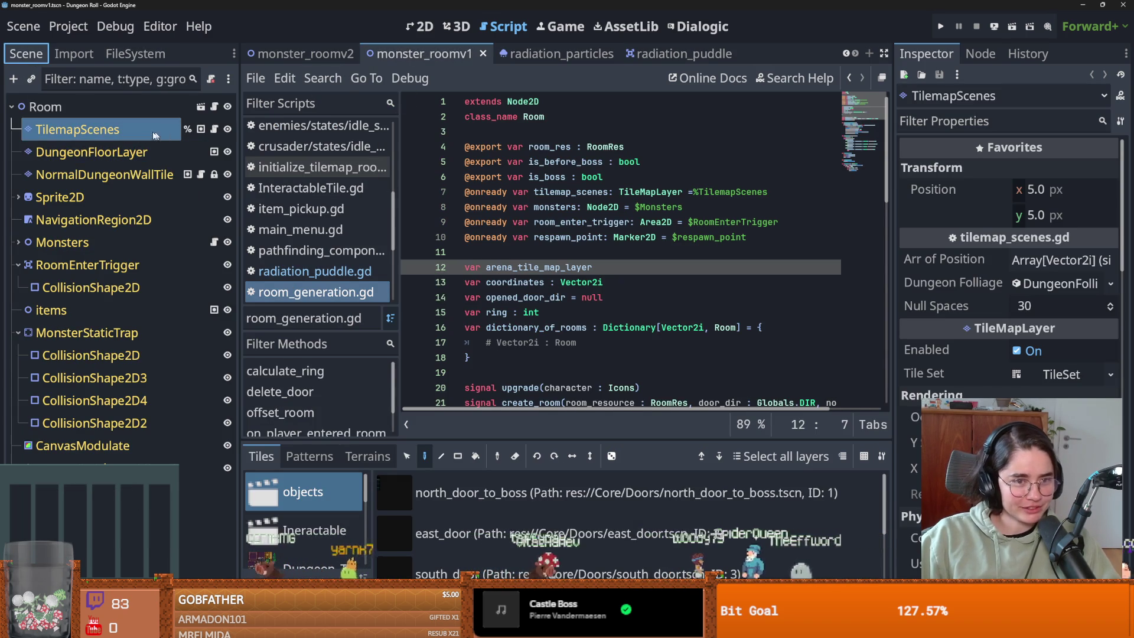
# Step: Select DungeonFloorLayer and open the big_gaping_hole atlas source in an enlarged TileSet editor
pyautogui.click(88, 174)
pyautogui.click(89, 152)
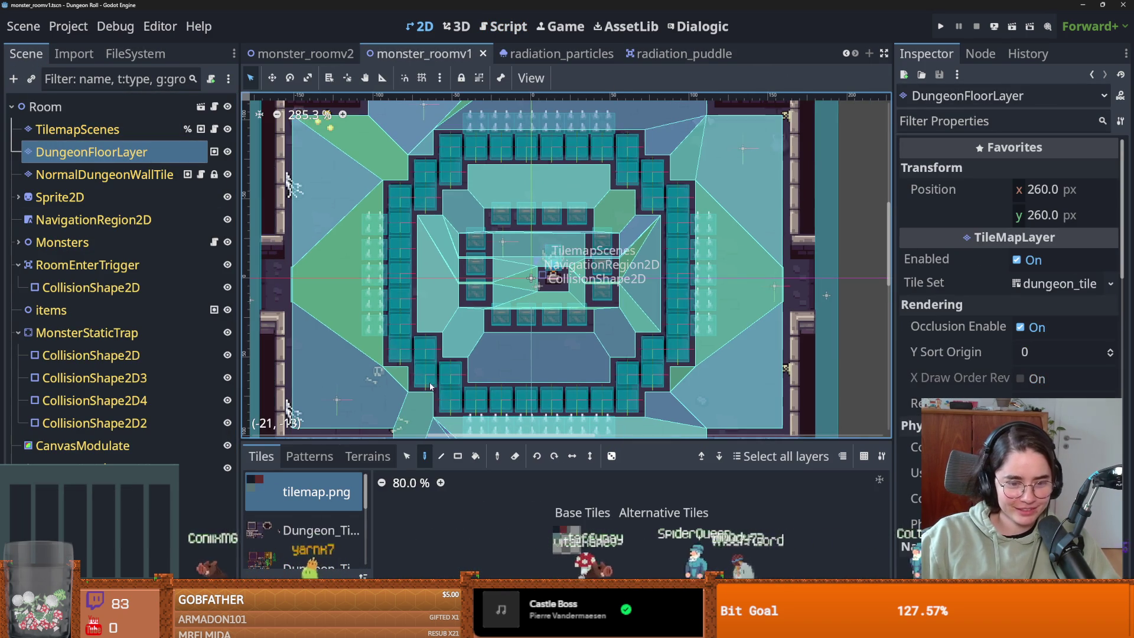
pyautogui.moveTo(436, 440); pyautogui.dragTo(436, 202)
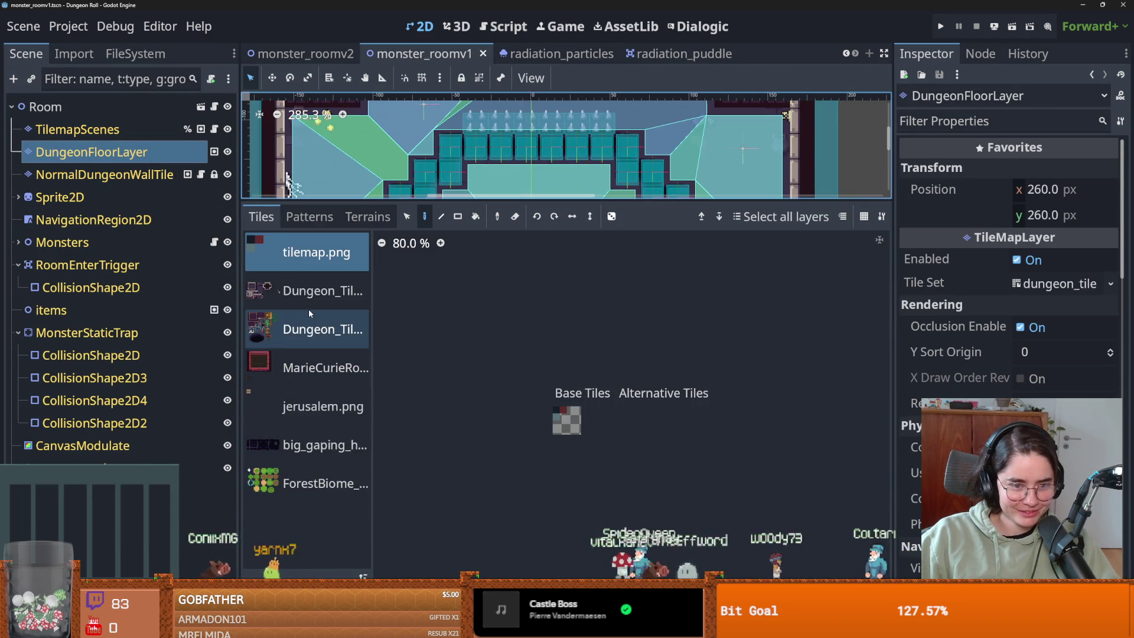
pyautogui.doubleClick(308, 443)
pyautogui.scroll(2, 629, 451)
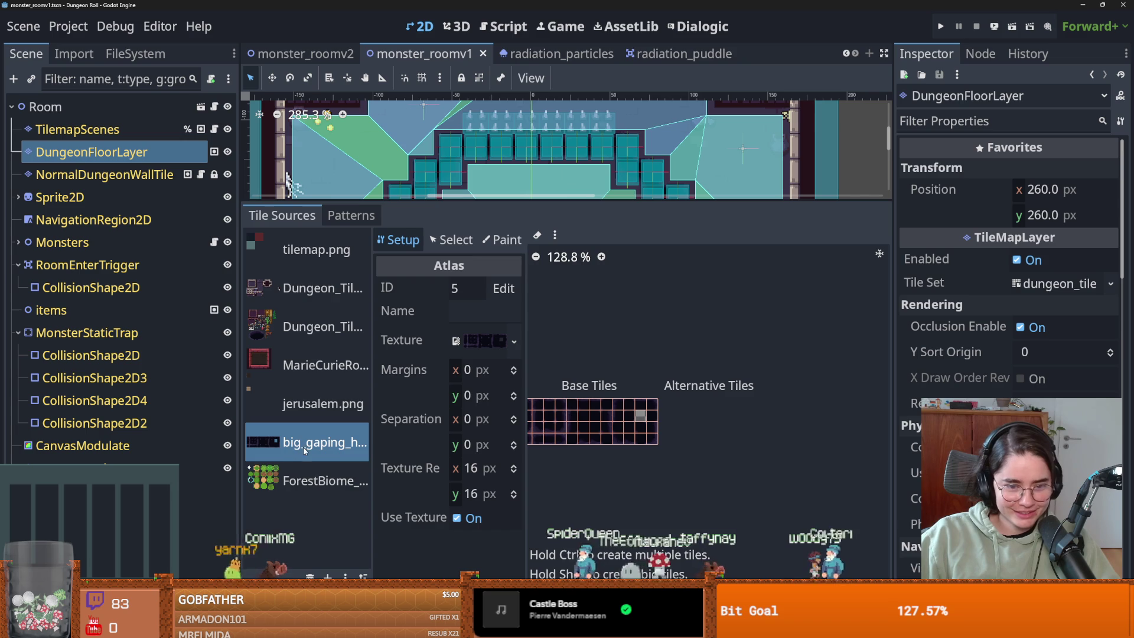
# Step: Locate big_gaping_hole_tileset.png in the FileSystem and reveal it in the file manager
pyautogui.click(514, 341)
pyautogui.click(390, 576)
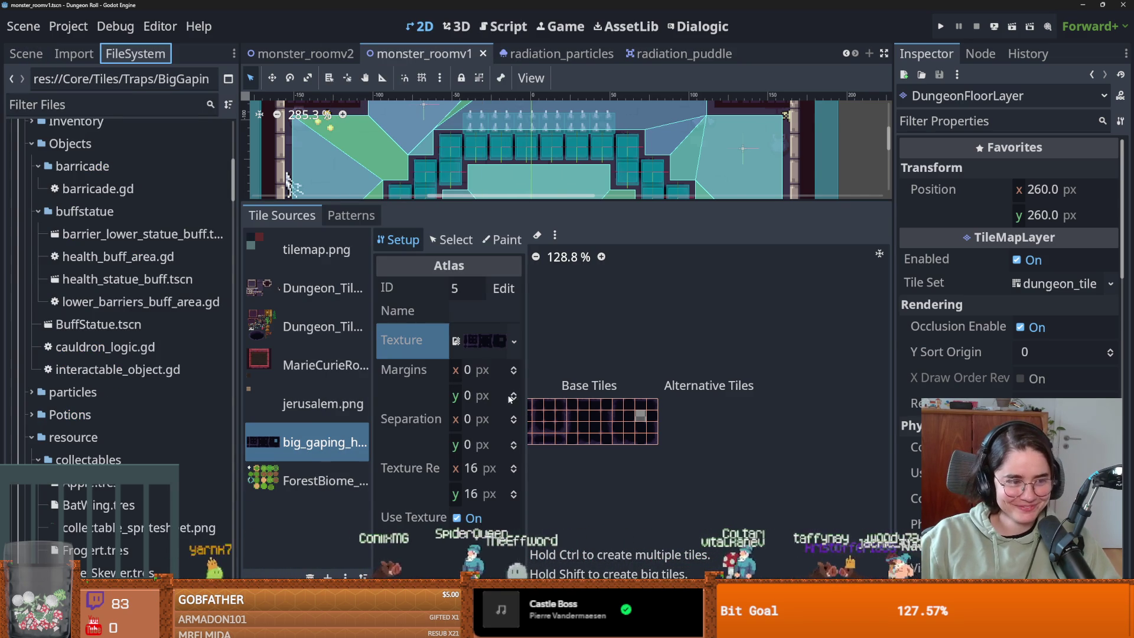
pyautogui.scroll(1, 638, 357)
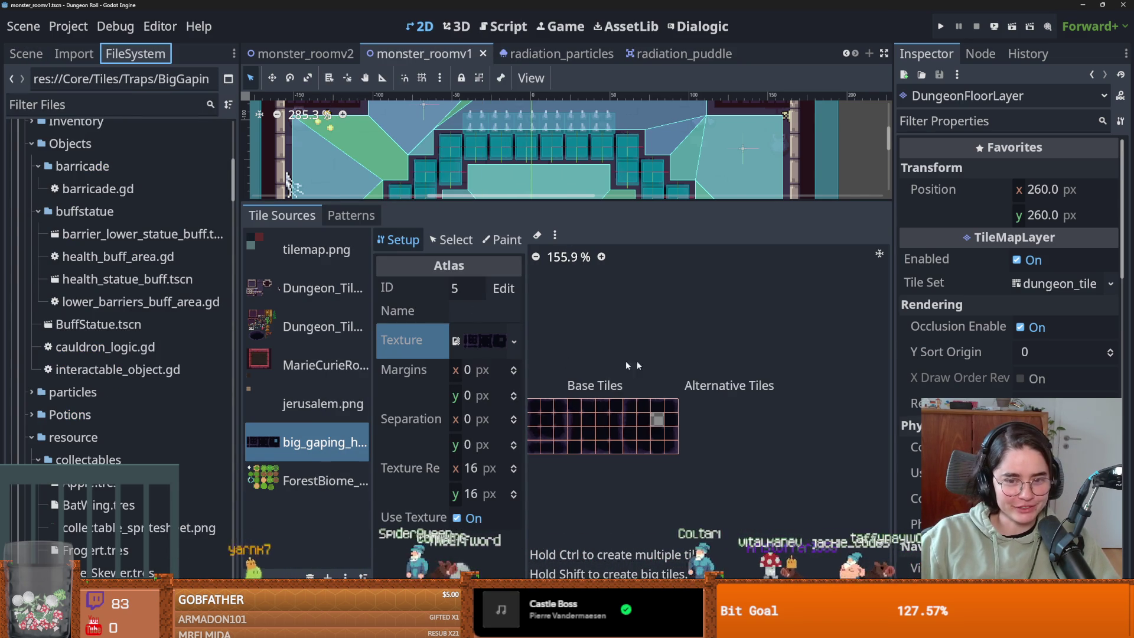
pyautogui.click(514, 348)
pyautogui.click(444, 576)
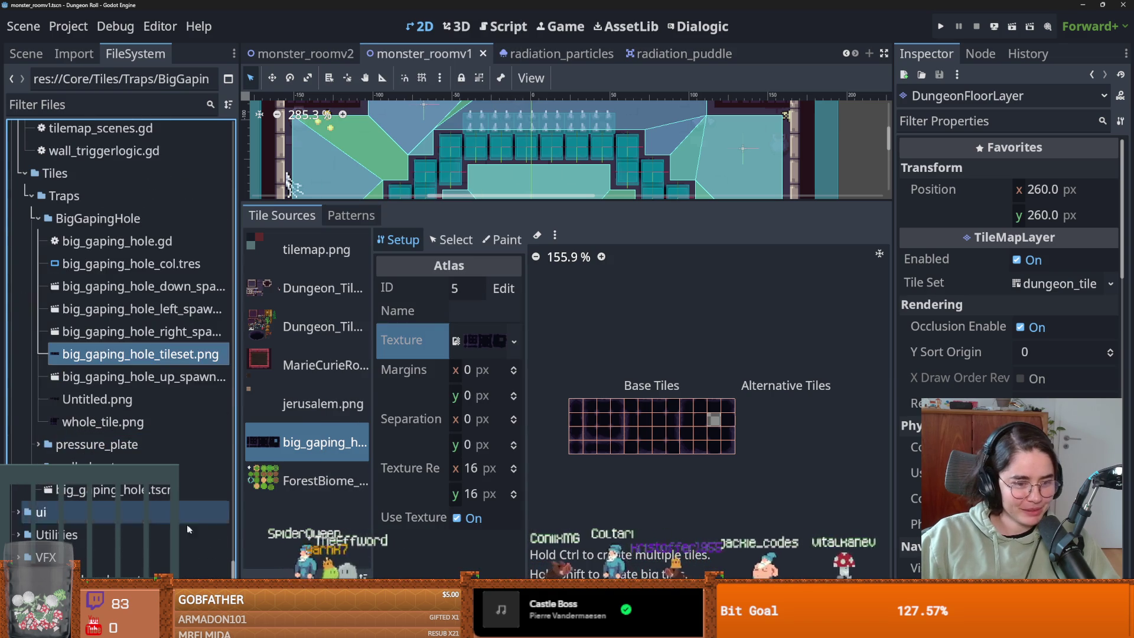
pyautogui.rightClick(172, 354)
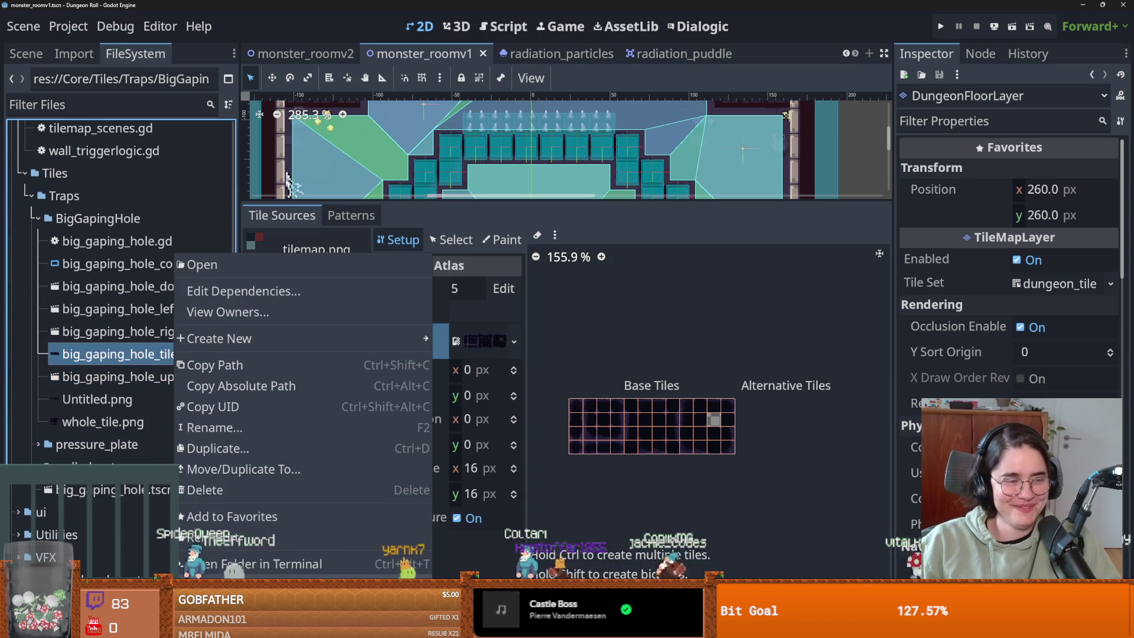
pyautogui.click(455, 405)
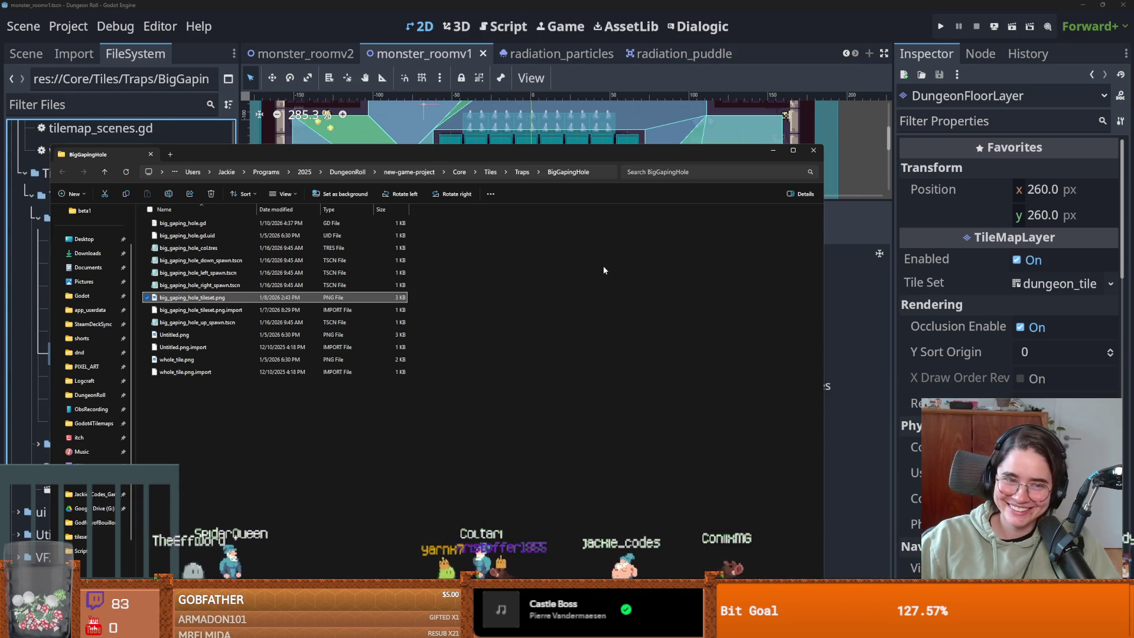
pyautogui.click(985, 173)
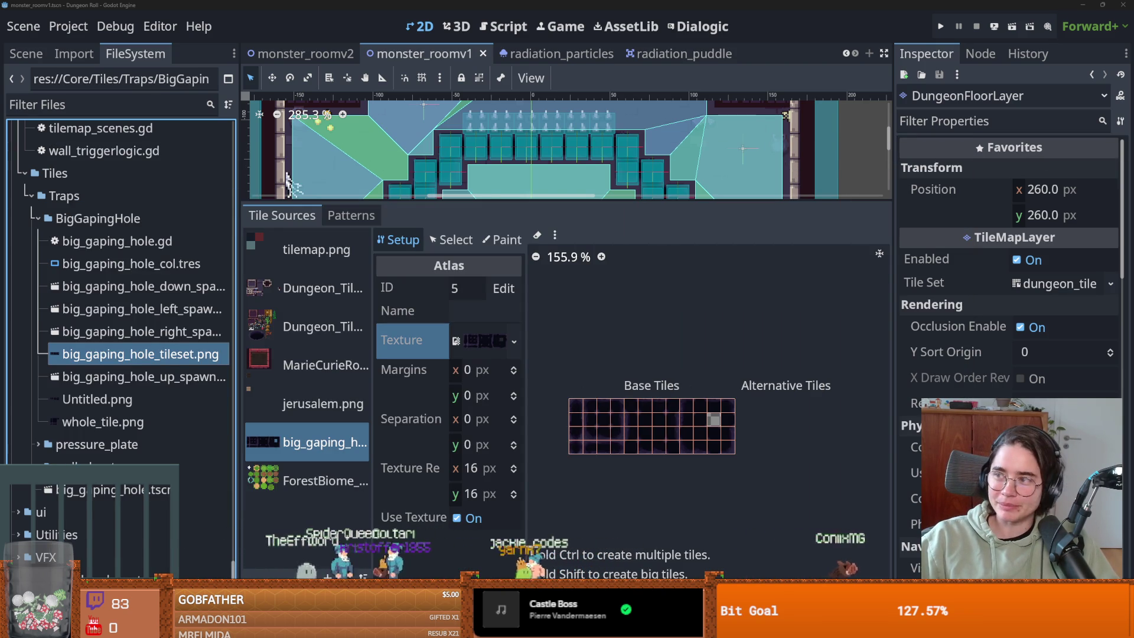
pyautogui.hotkey('alt', 'Tab')
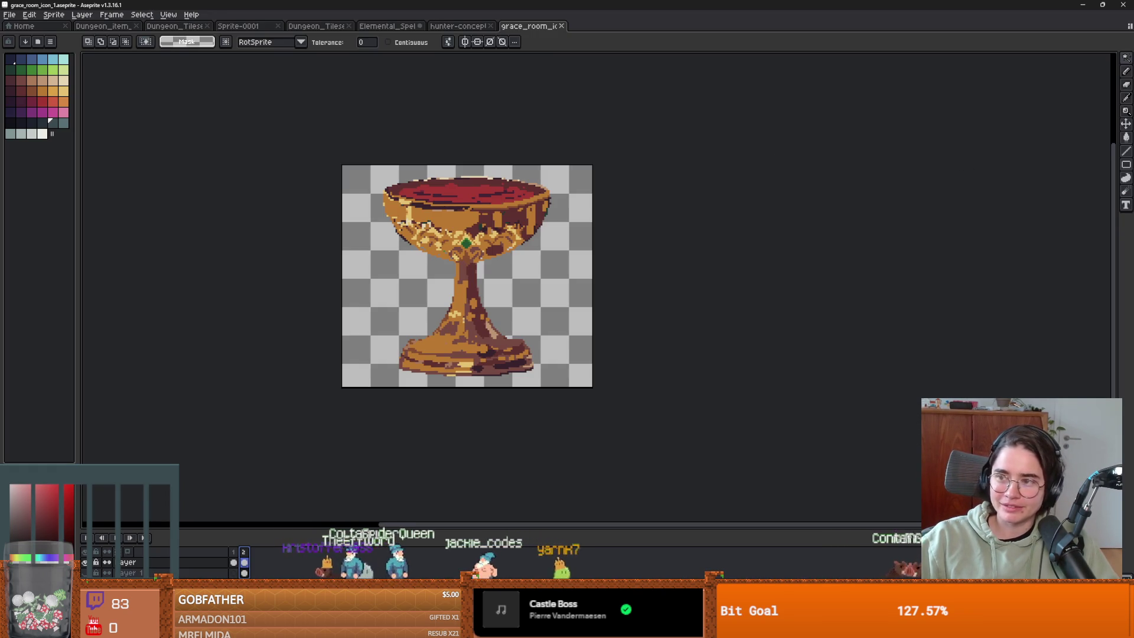
# Step: Open big_gaping_hole_tileset.png in Aseprite and zoom in on the tileset
pyautogui.moveTo(597, 27); pyautogui.dragTo(596, 35)
pyautogui.scroll(3, 413, 260)
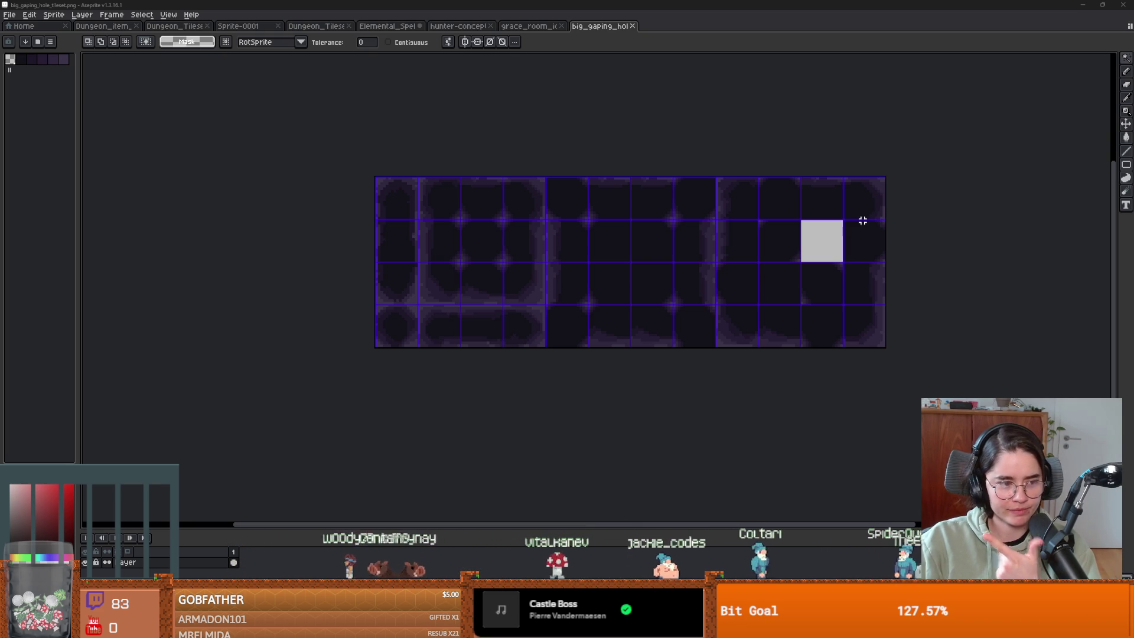
pyautogui.scroll(2, 324, 210)
pyautogui.scroll(-1, 299, 215)
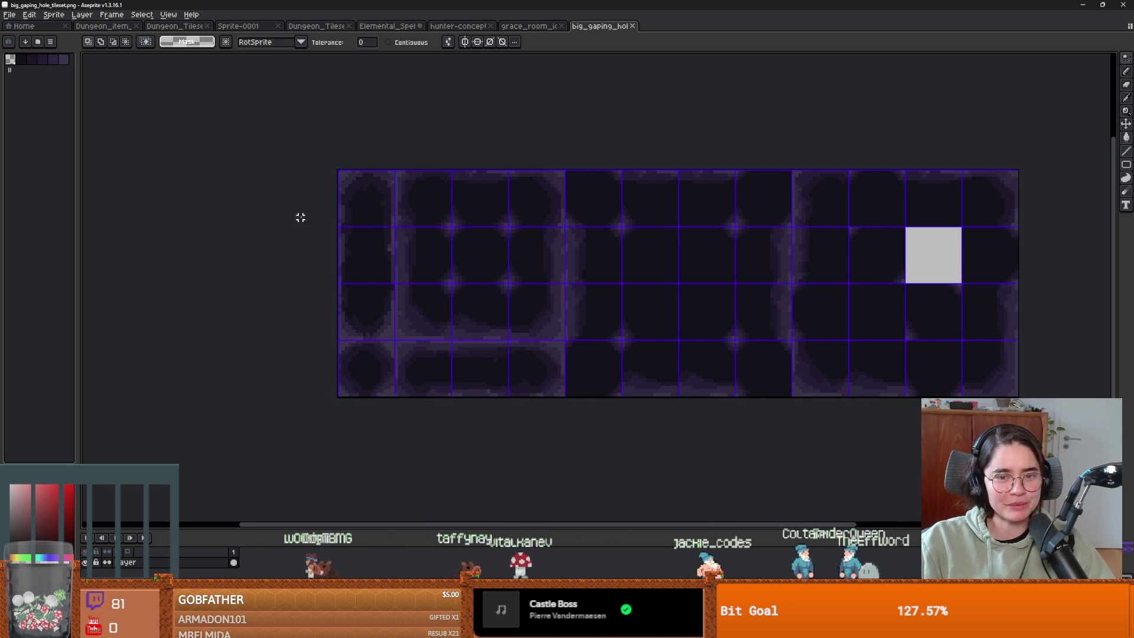
pyautogui.scroll(1, 417, 210)
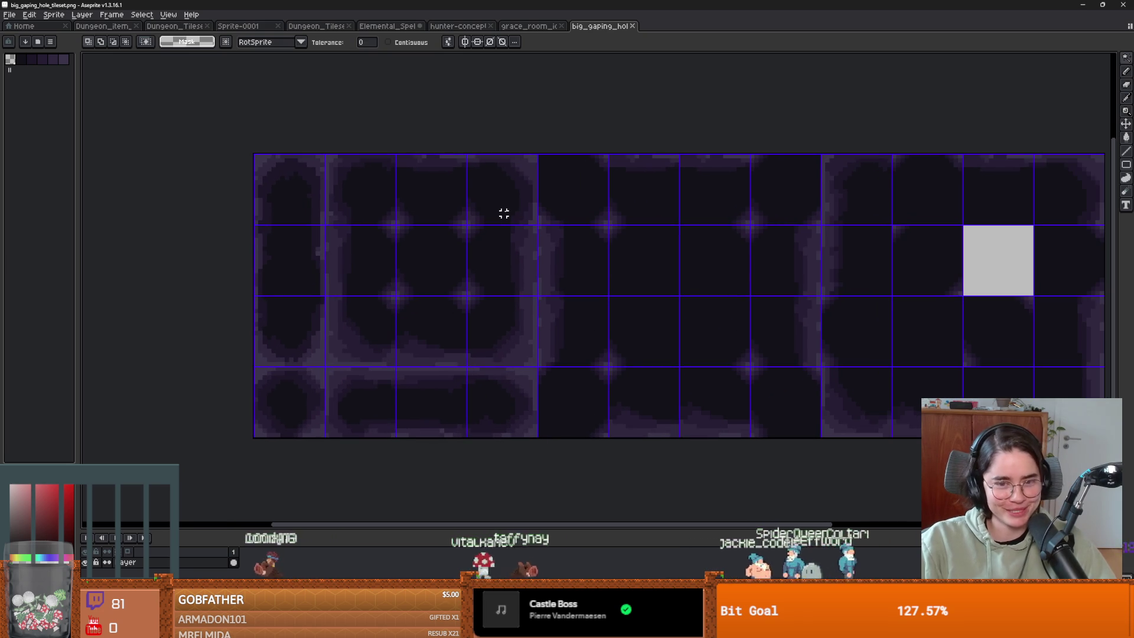
pyautogui.scroll(-1, 499, 211)
pyautogui.scroll(1, 499, 221)
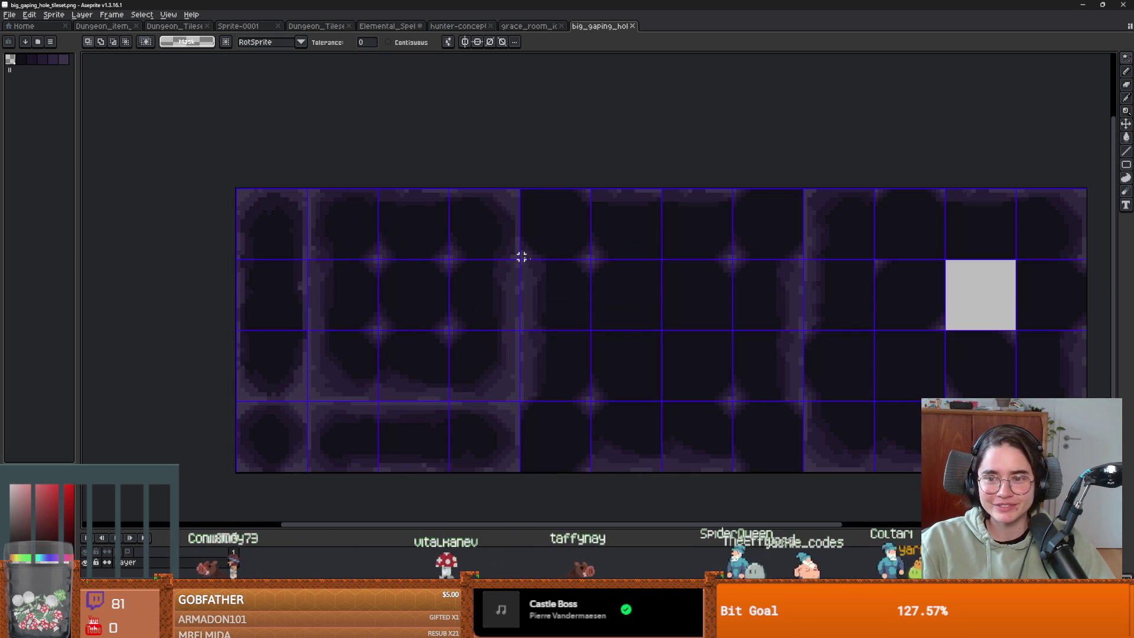
pyautogui.scroll(-1, 357, 301)
pyautogui.scroll(2, 352, 338)
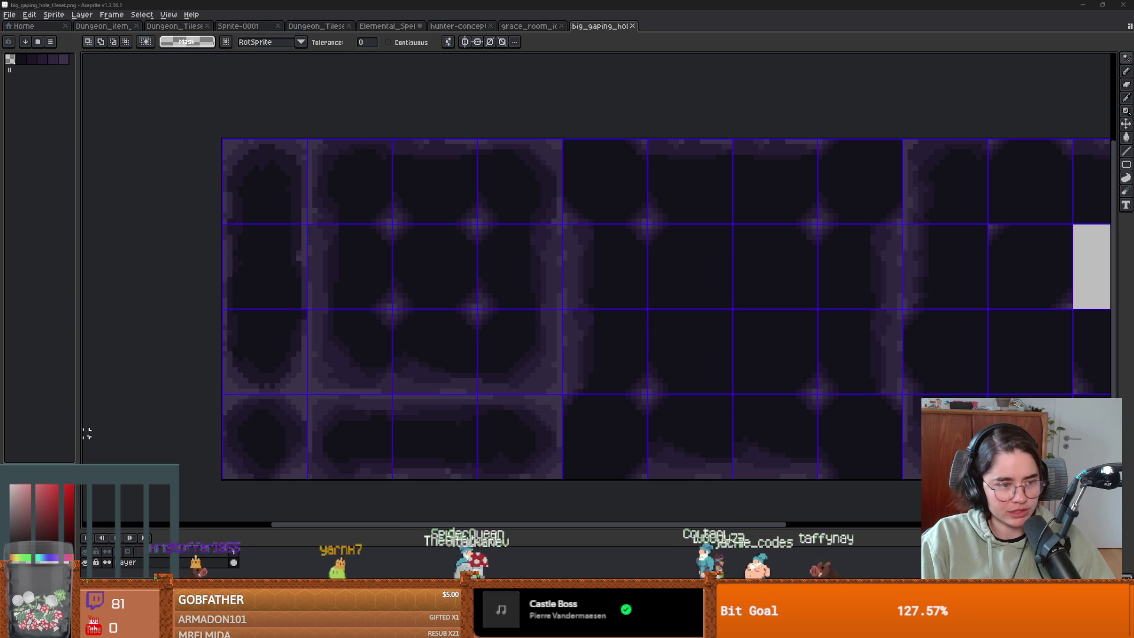
pyautogui.moveTo(218, 380); pyautogui.dragTo(272, 386)
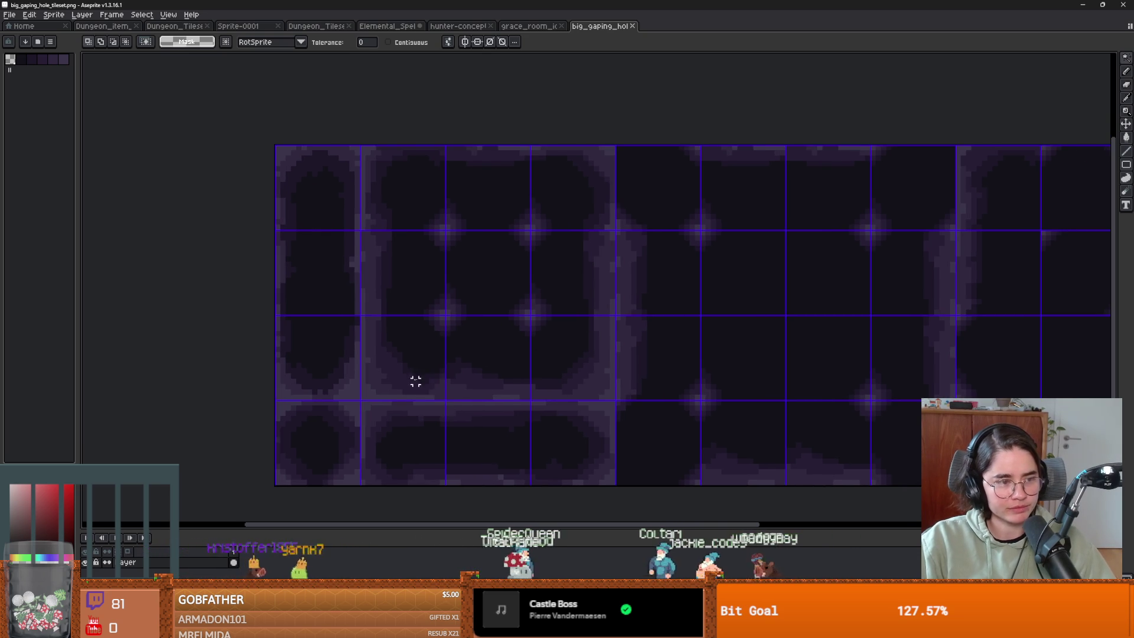
pyautogui.scroll(-1, 416, 381)
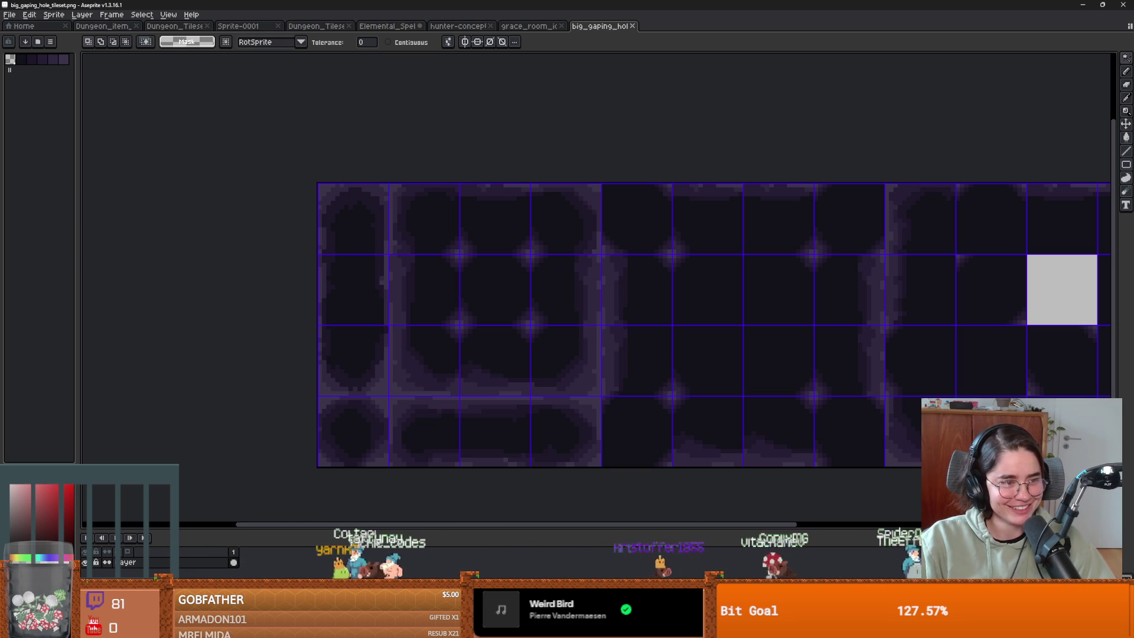
# Step: Magic-wand select all the lighter purple border pixels non-contiguously
pyautogui.moveTo(750, 314); pyautogui.dragTo(674, 321)
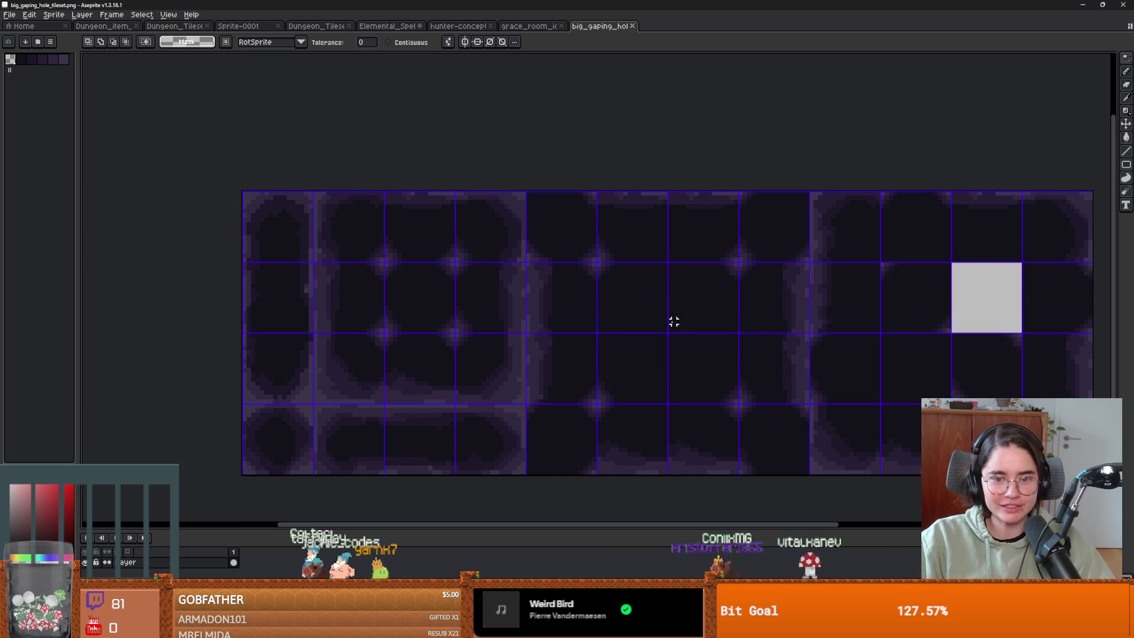
pyautogui.moveTo(559, 379); pyautogui.dragTo(569, 357)
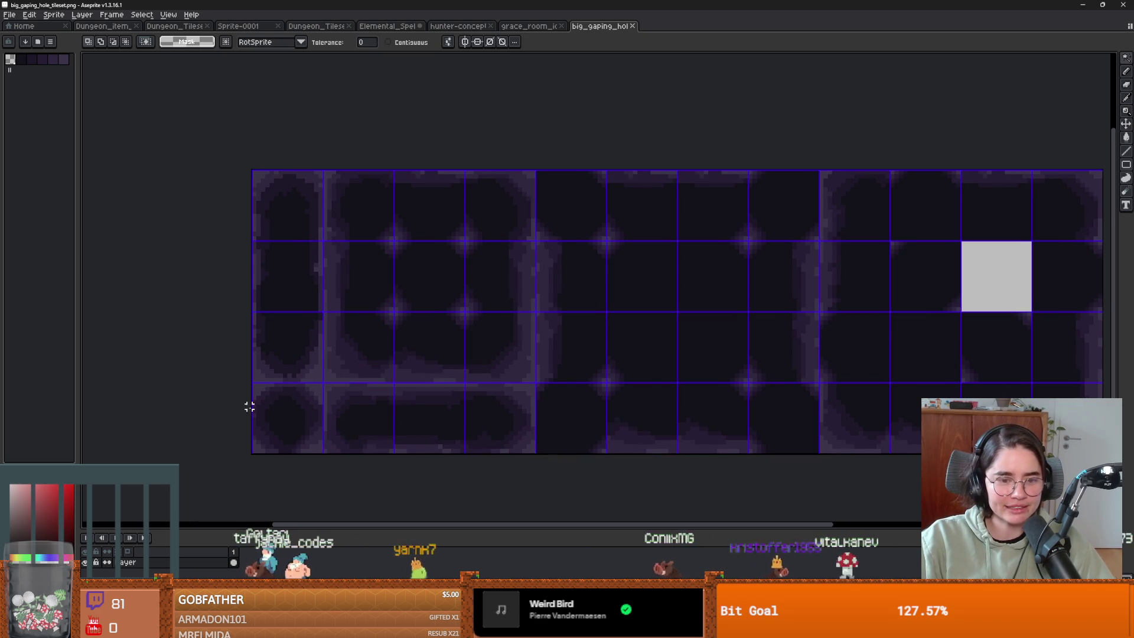
pyautogui.scroll(3, 449, 385)
pyautogui.scroll(-1, 377, 398)
pyautogui.scroll(-1, 393, 392)
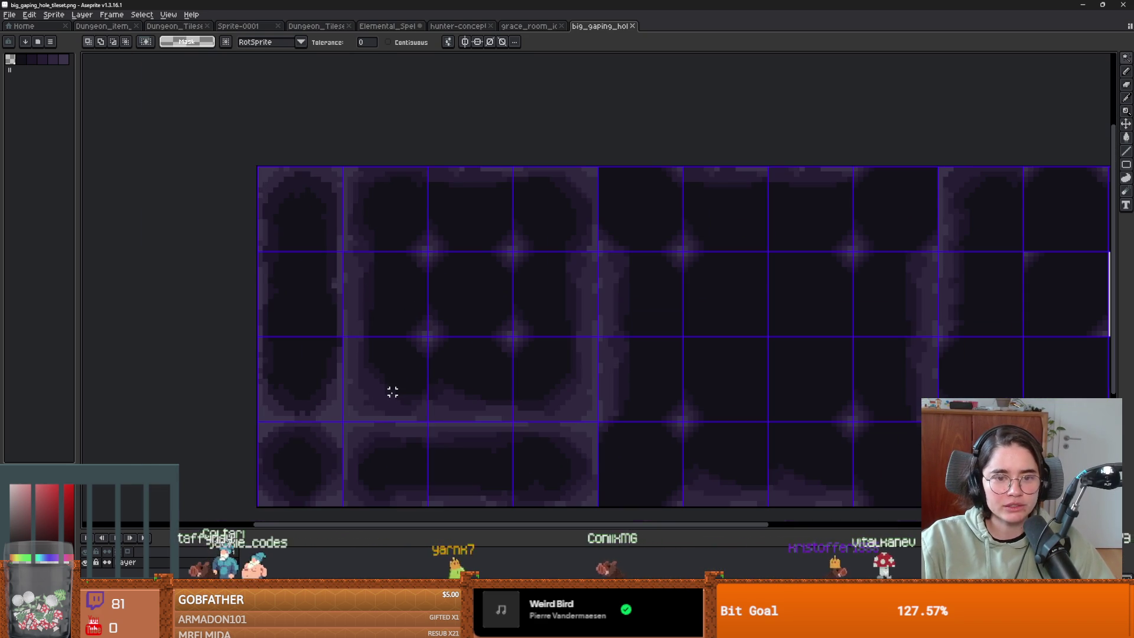
pyautogui.click(378, 392)
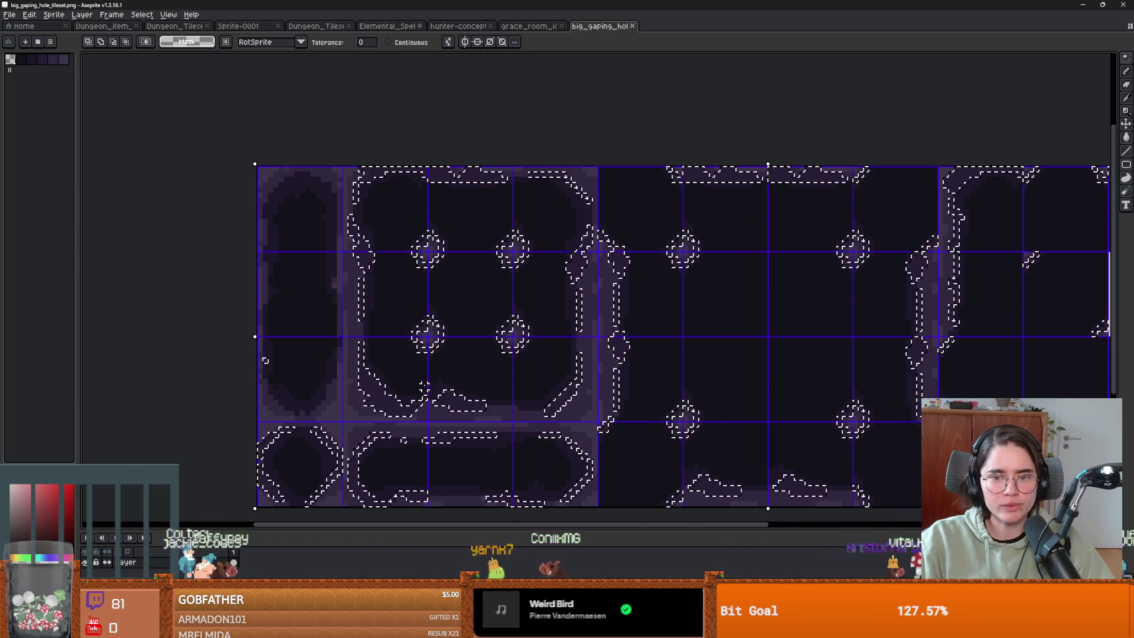
# Step: Paint the selected border pixels grey with a 15px brush, then lower a colour channel to 220
pyautogui.press('b')
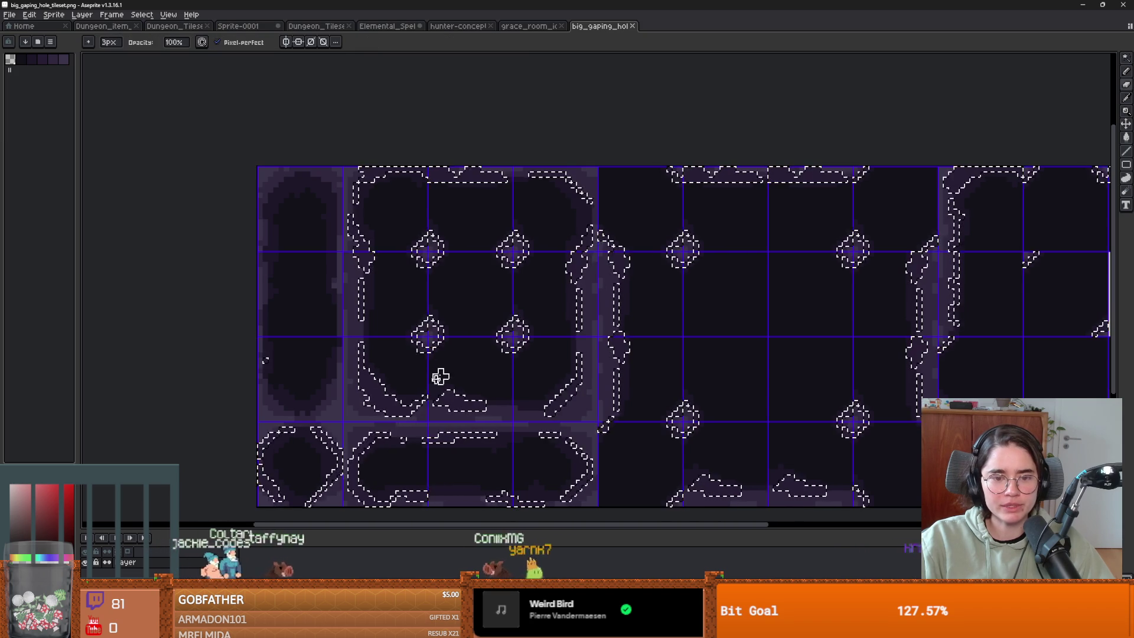
pyautogui.scroll(-2, 430, 379)
pyautogui.moveTo(405, 405)
pyautogui.mouseDown()
pyautogui.moveTo(413, 449)
pyautogui.moveTo(396, 485)
pyautogui.moveTo(646, 395)
pyautogui.moveTo(658, 314)
pyautogui.moveTo(810, 385)
pyautogui.moveTo(404, 390)
pyautogui.mouseUp()
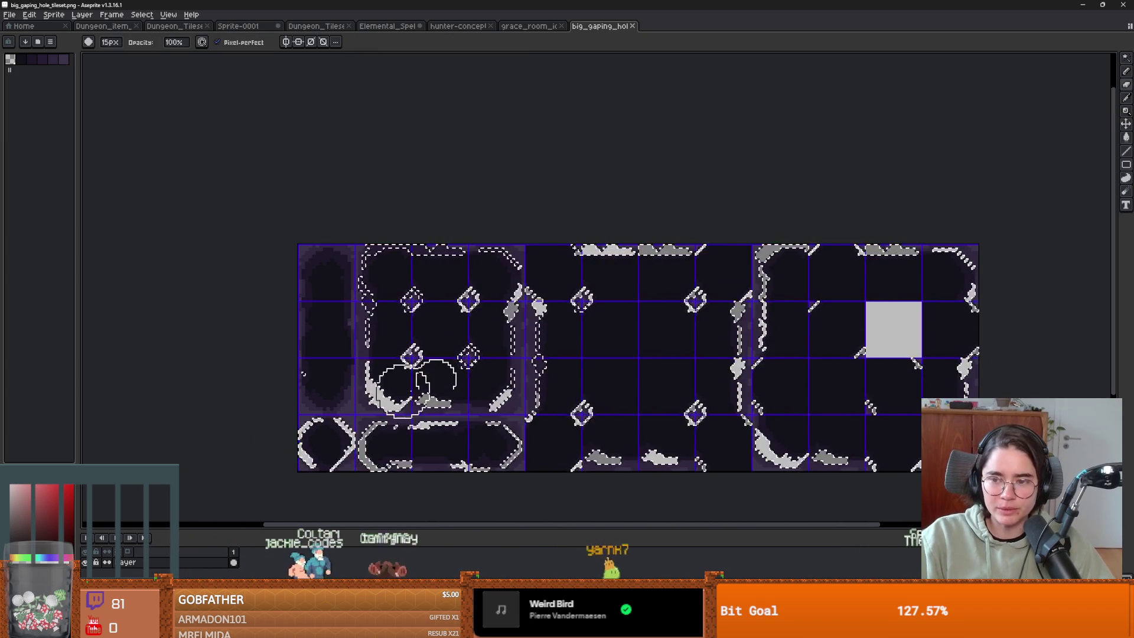
pyautogui.hscroll(-3, 189, 392)
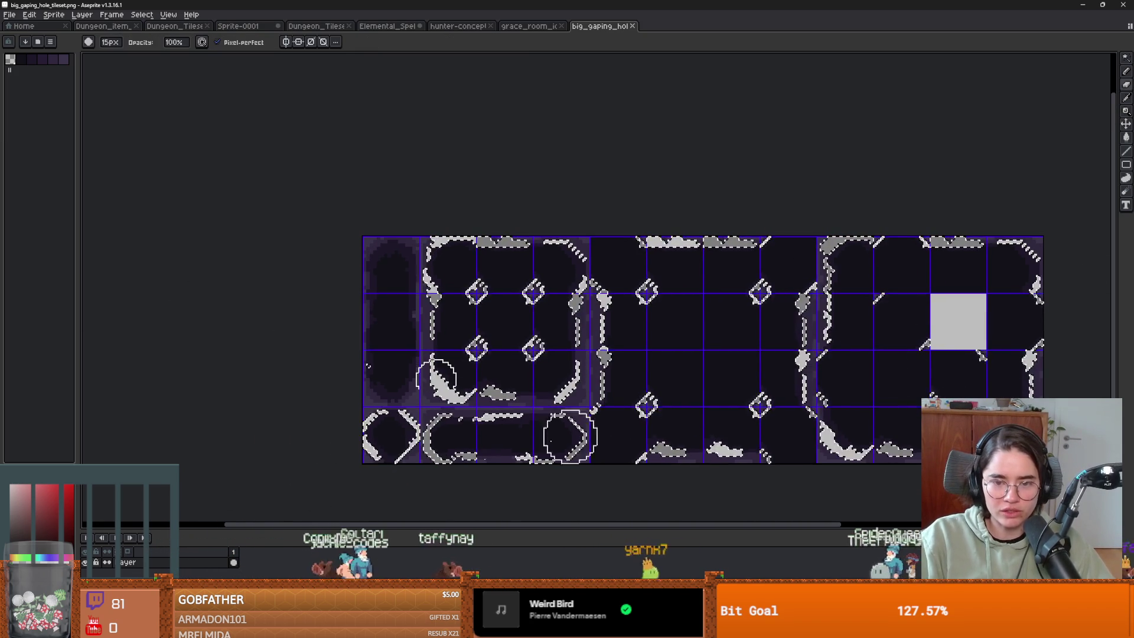
pyautogui.scroll(3, 452, 431)
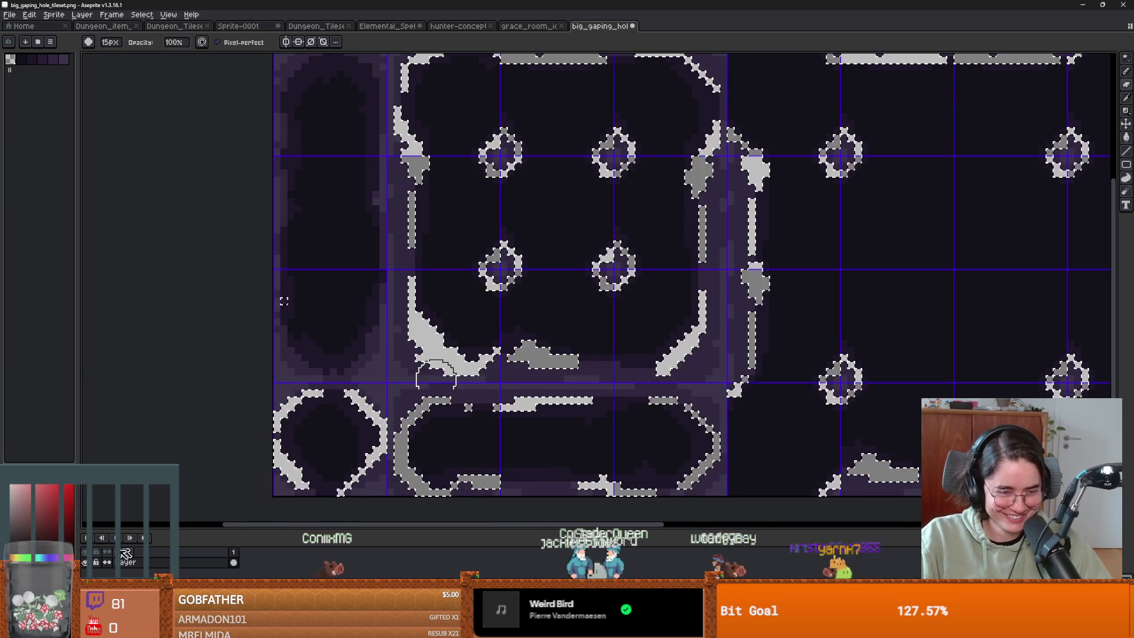
pyautogui.click(39, 559)
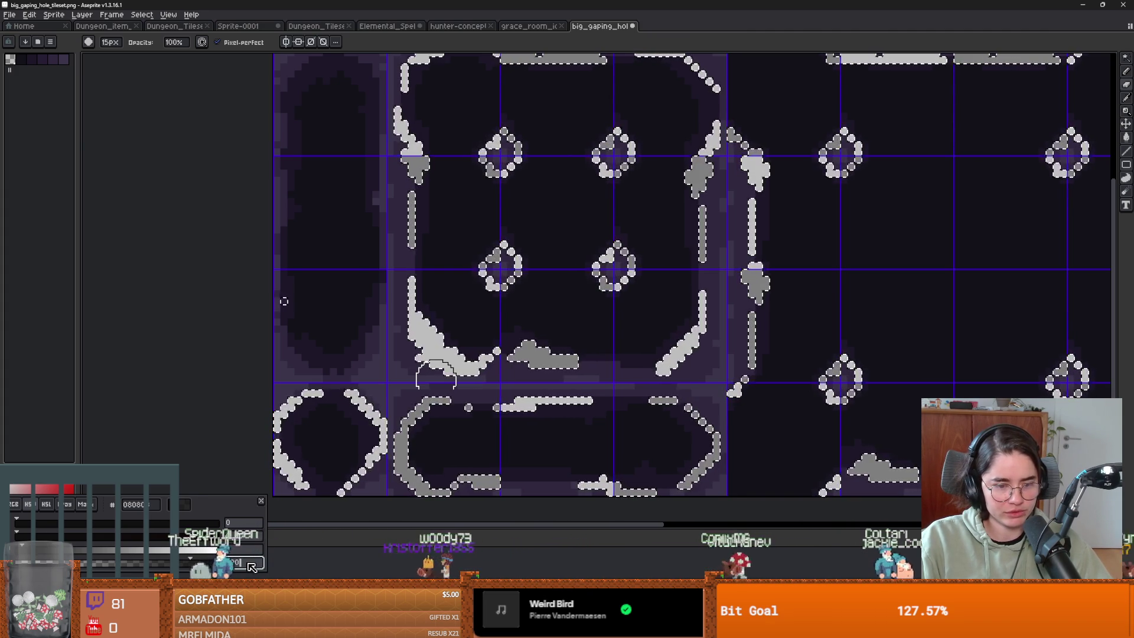
pyautogui.scroll(-1, 349, 424)
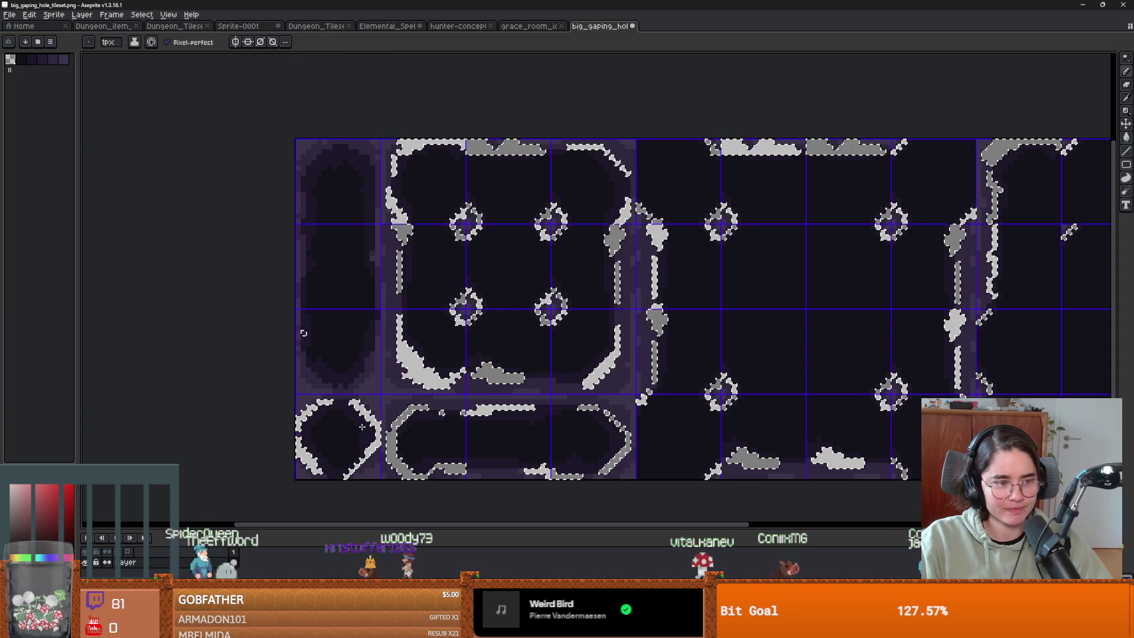
# Step: Erase the stray white pixels inside the current selection
pyautogui.press('e')
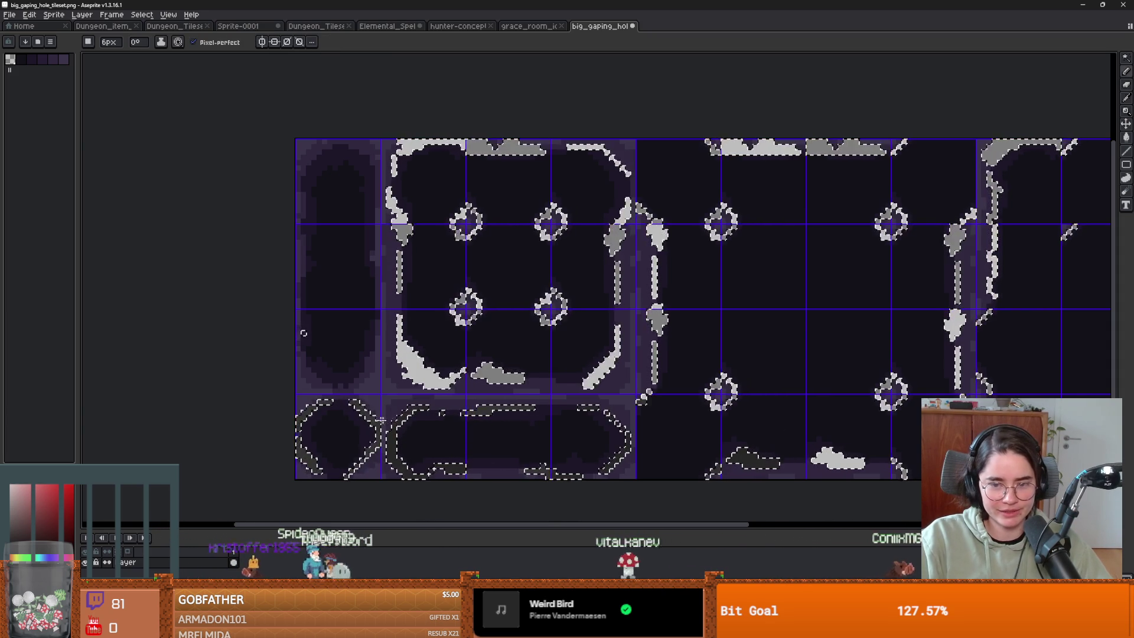
pyautogui.scroll(-1, 564, 429)
pyautogui.hscroll(2, 564, 430)
pyautogui.scroll(5, 614, 361)
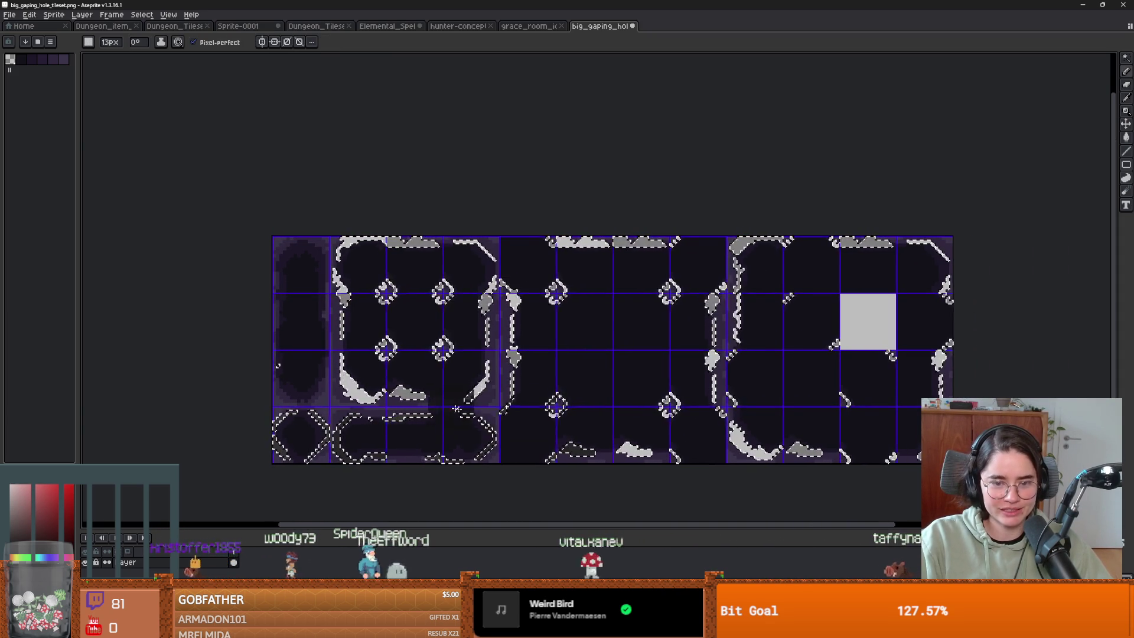
pyautogui.press('Delete')
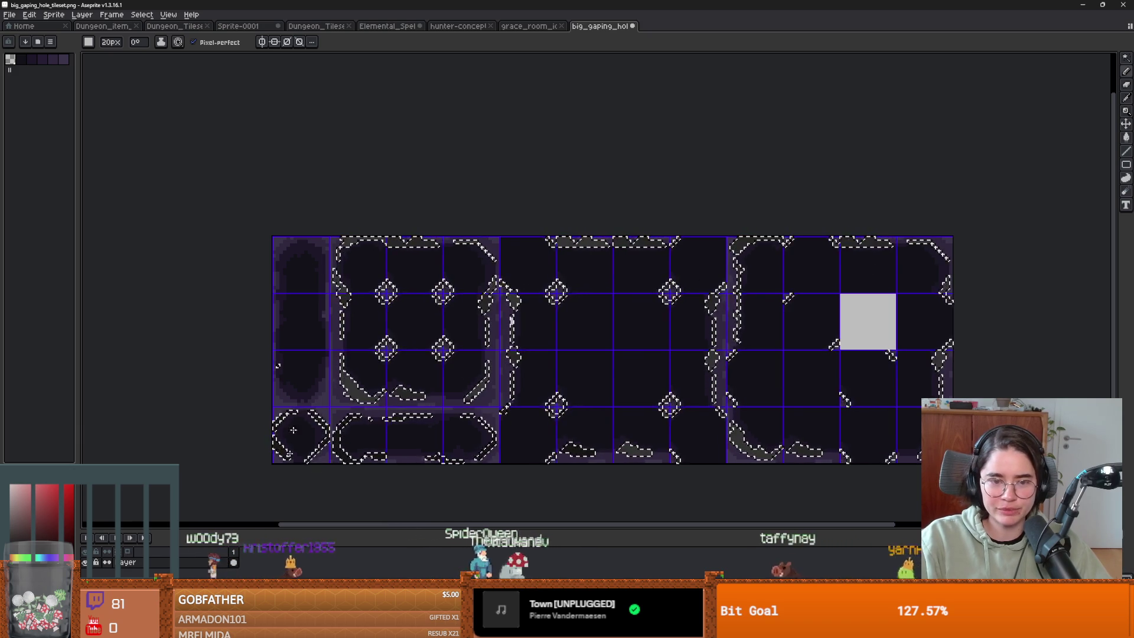
pyautogui.scroll(2, 310, 376)
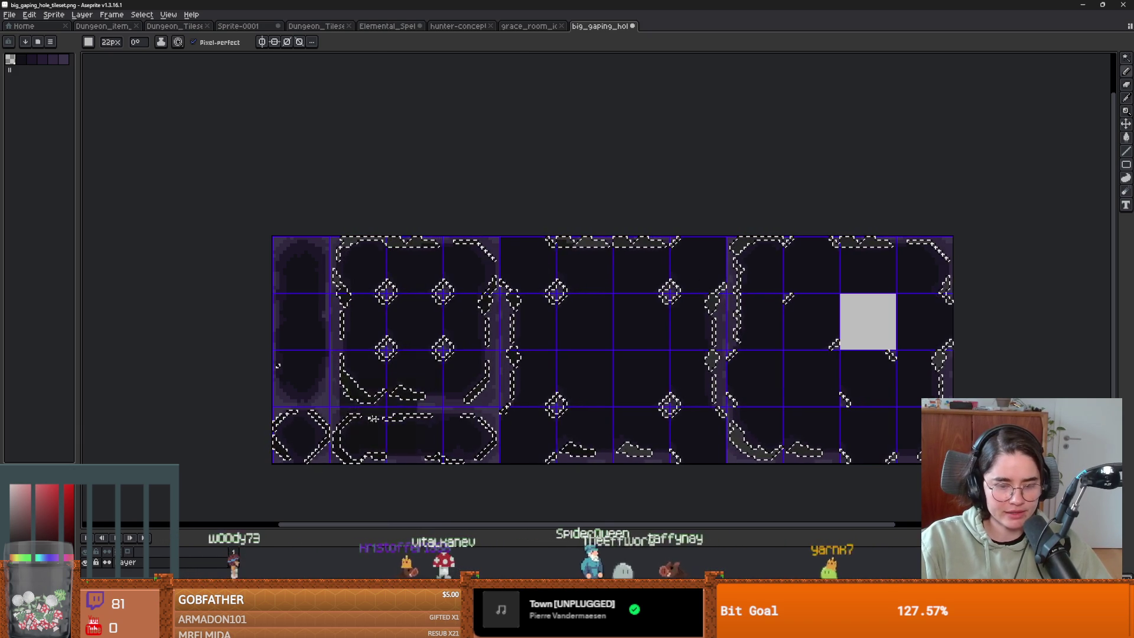
# Step: Magic-wand select the dark interior regions and paint them a darker grey
pyautogui.press('w')
pyautogui.click(436, 379)
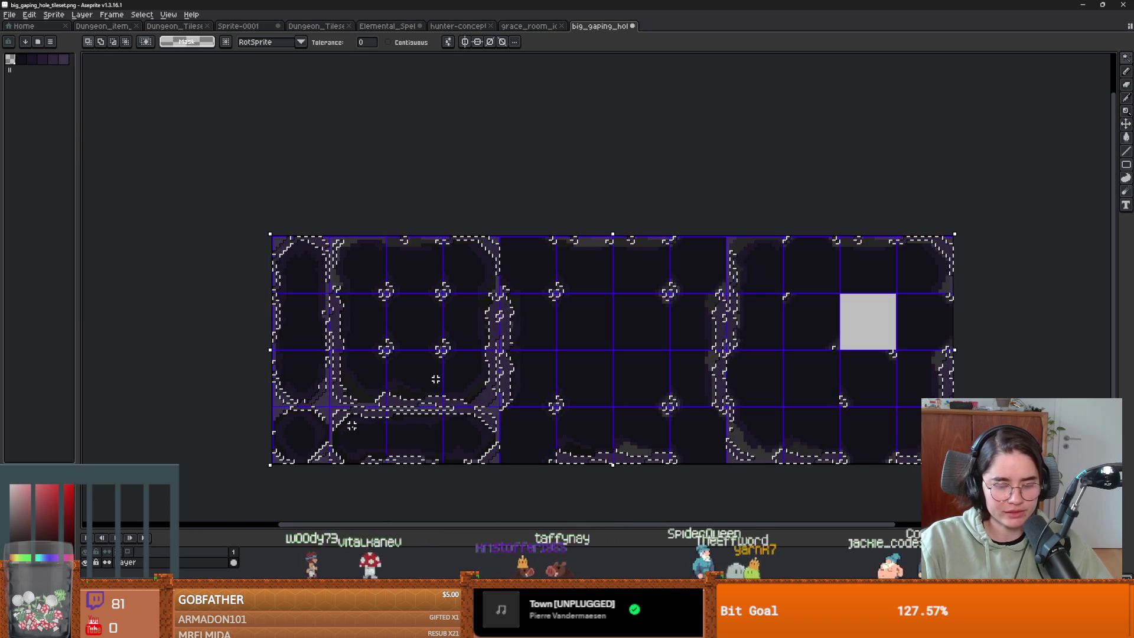
pyautogui.scroll(3, 435, 379)
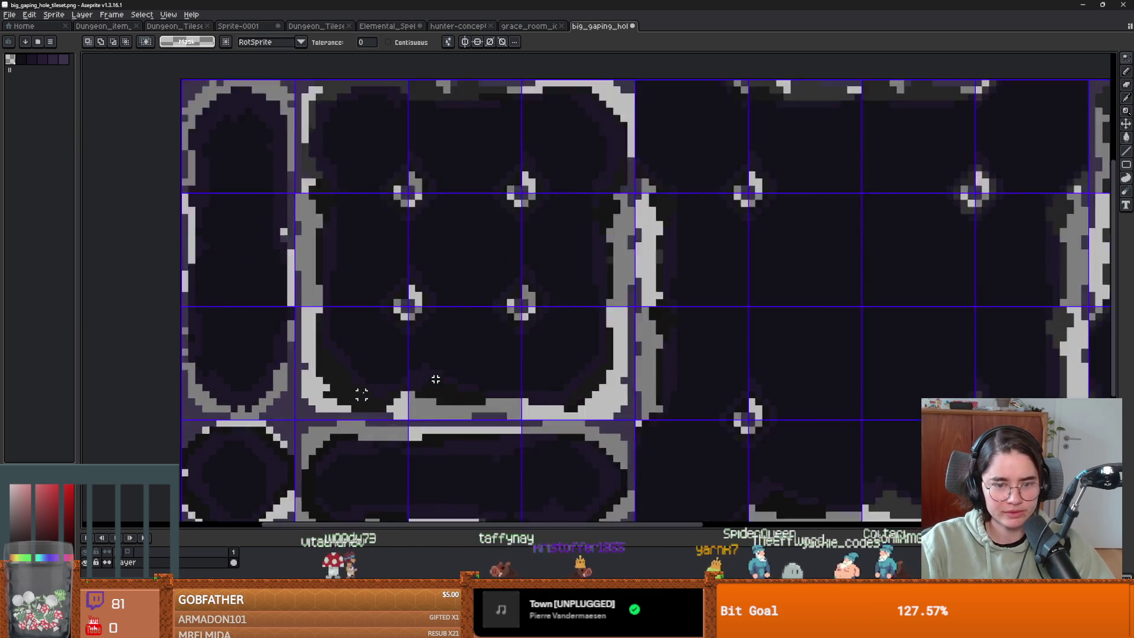
pyautogui.scroll(-1, 436, 378)
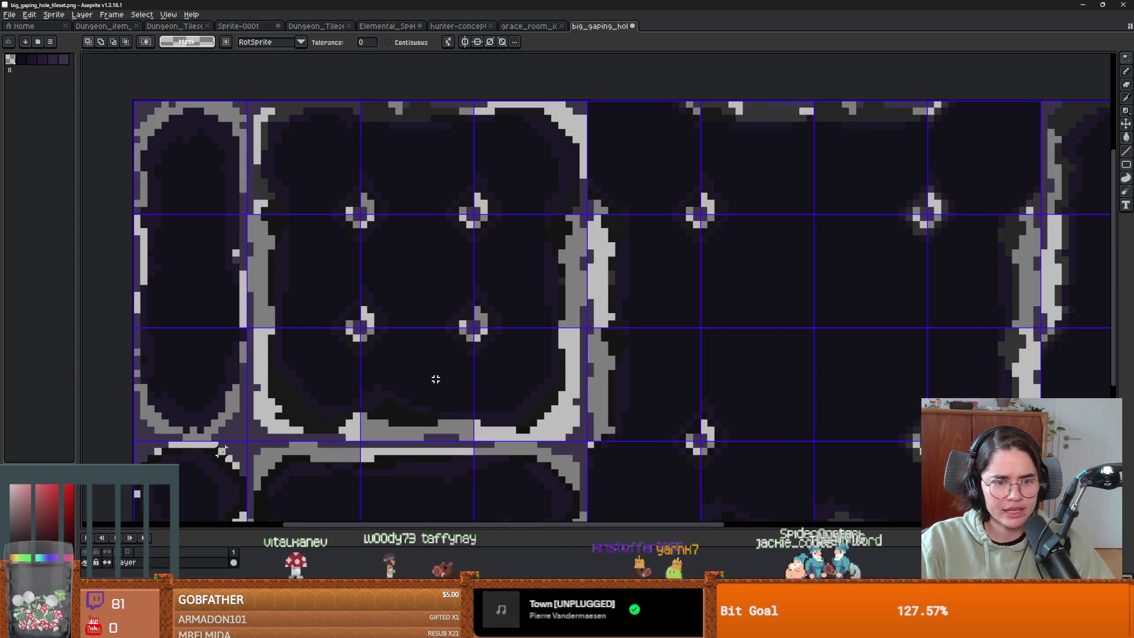
pyautogui.scroll(-1, 436, 378)
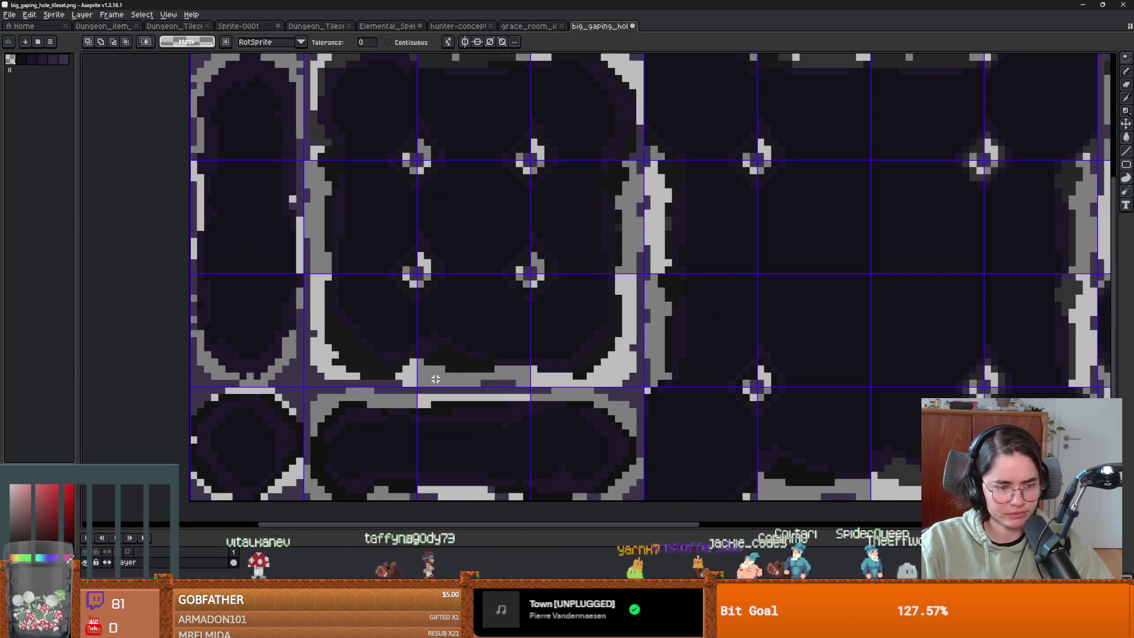
pyautogui.scroll(1, 436, 379)
pyautogui.click(35, 564)
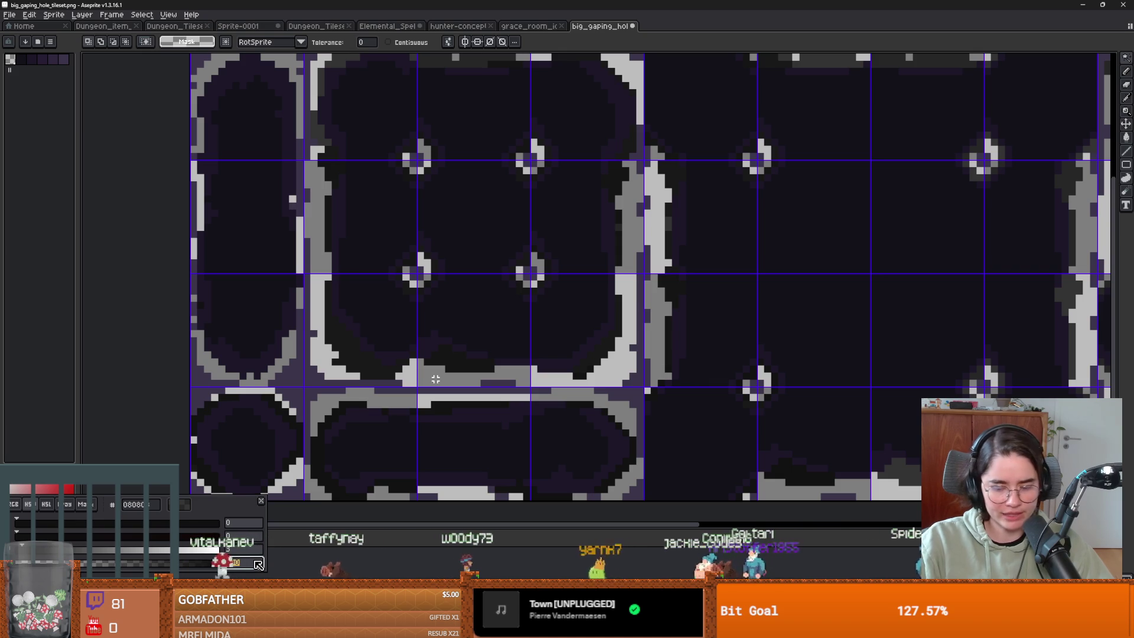
pyautogui.scroll(-1, 436, 379)
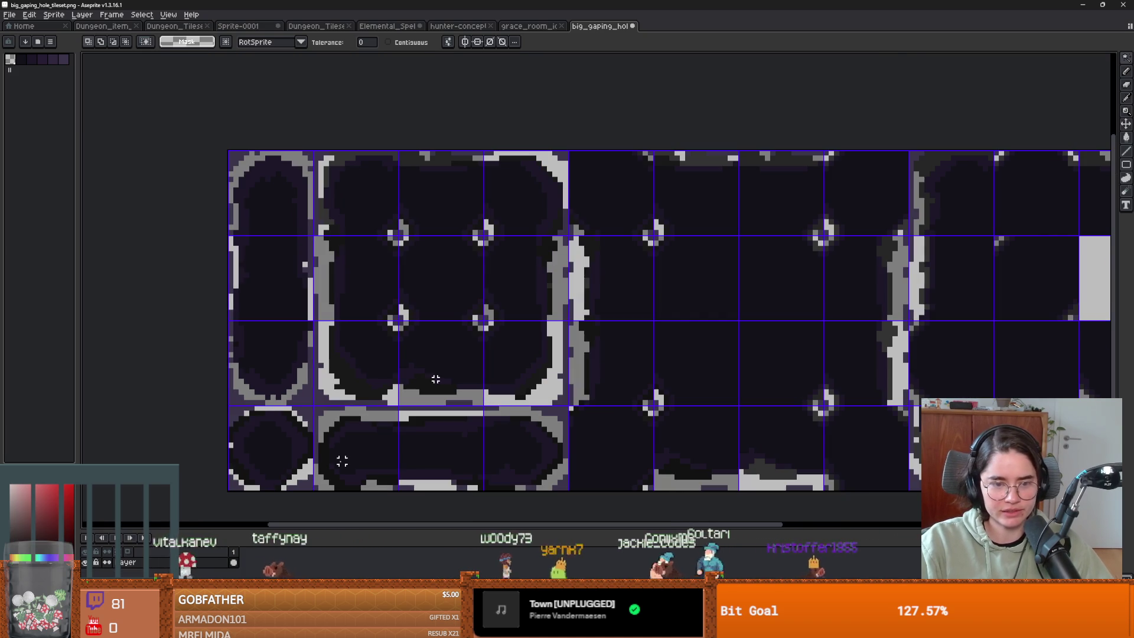
pyautogui.press('b')
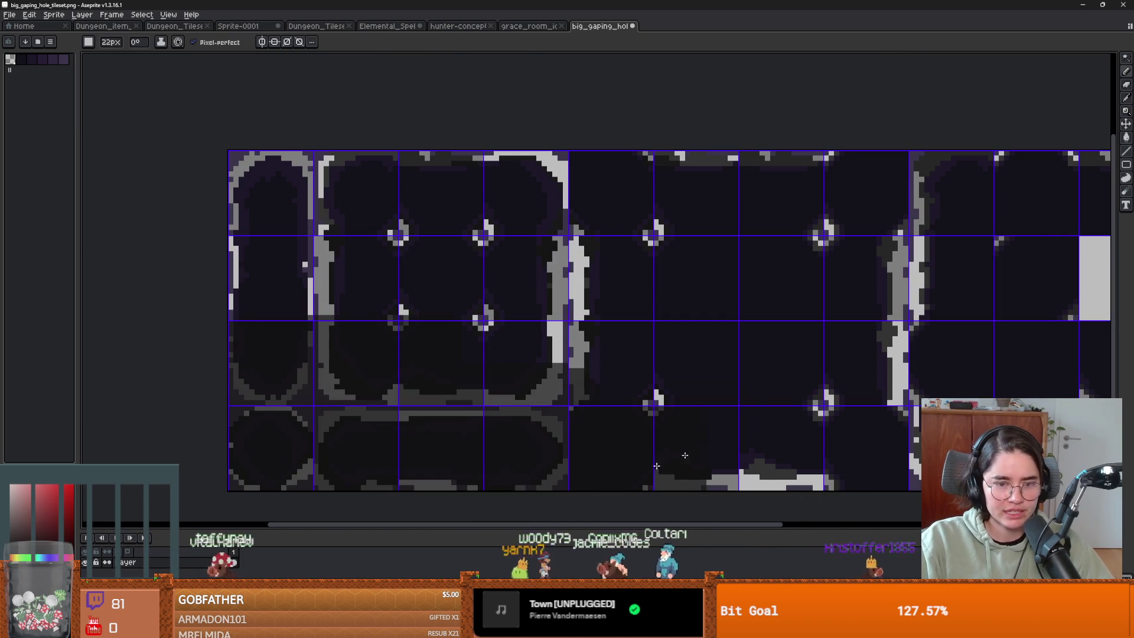
pyautogui.scroll(-2, 435, 380)
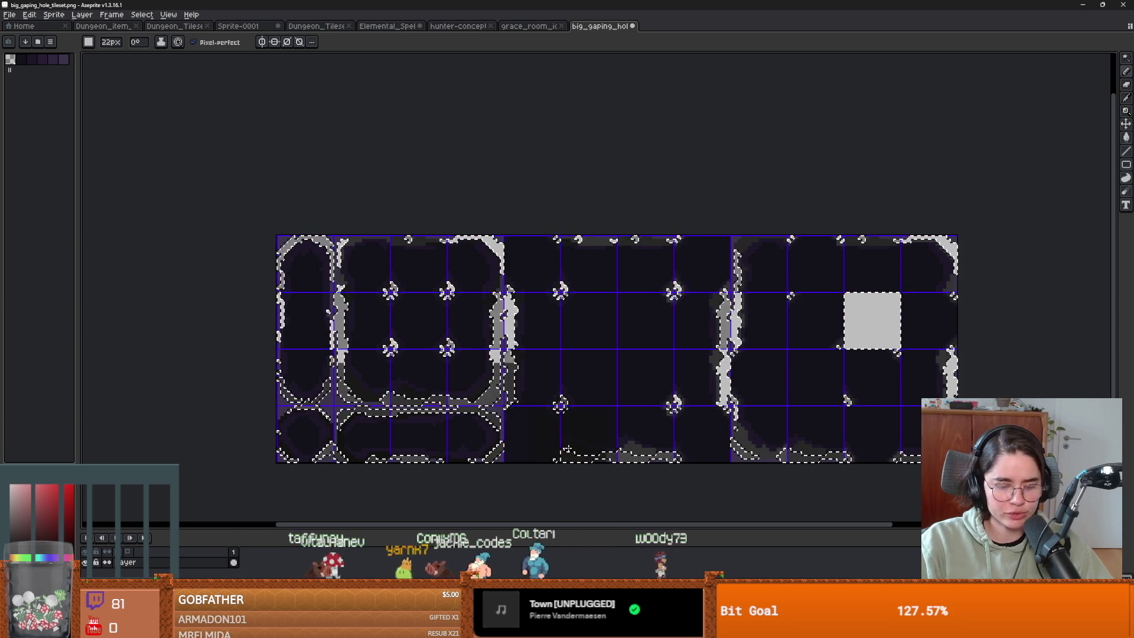
pyautogui.scroll(1, 390, 405)
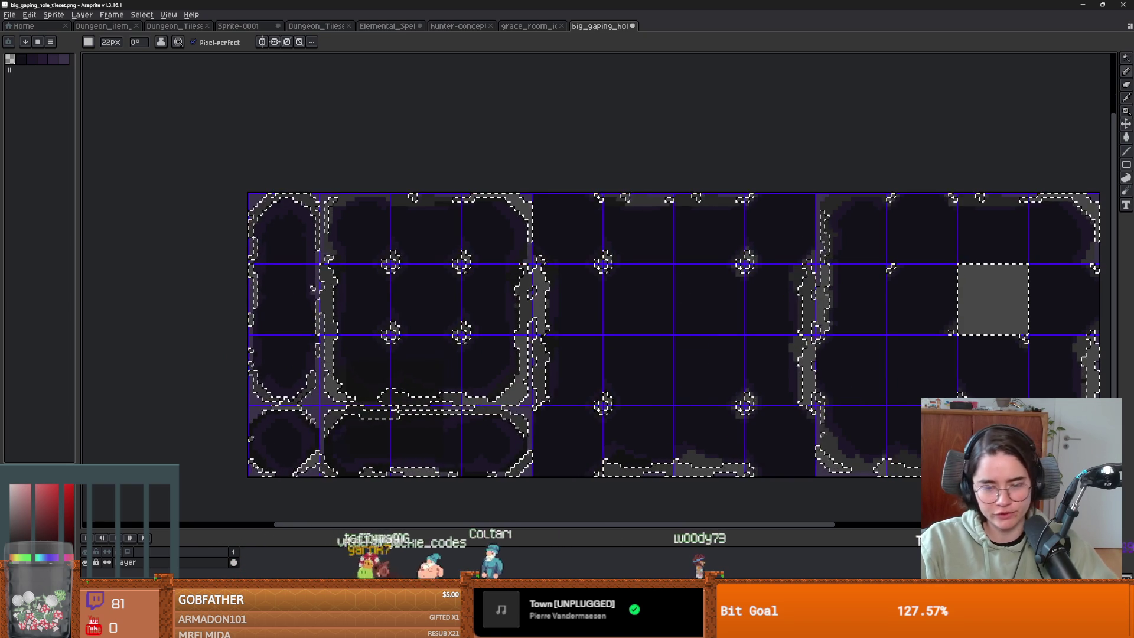
# Step: Select the grey outline pixels by colour, trial-delete and restore them, then deselect
pyautogui.press('m')
pyautogui.hotkey('ctrl', 'd')
pyautogui.press('w')
pyautogui.click(313, 403)
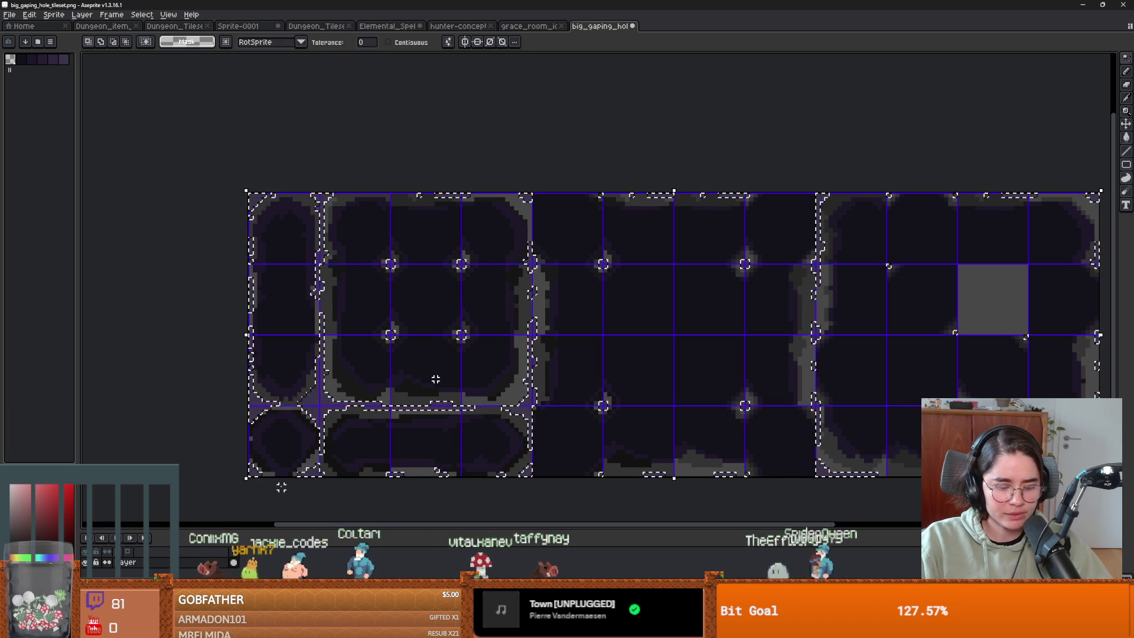
pyautogui.press('Delete')
pyautogui.hotkey('ctrl', 'z')
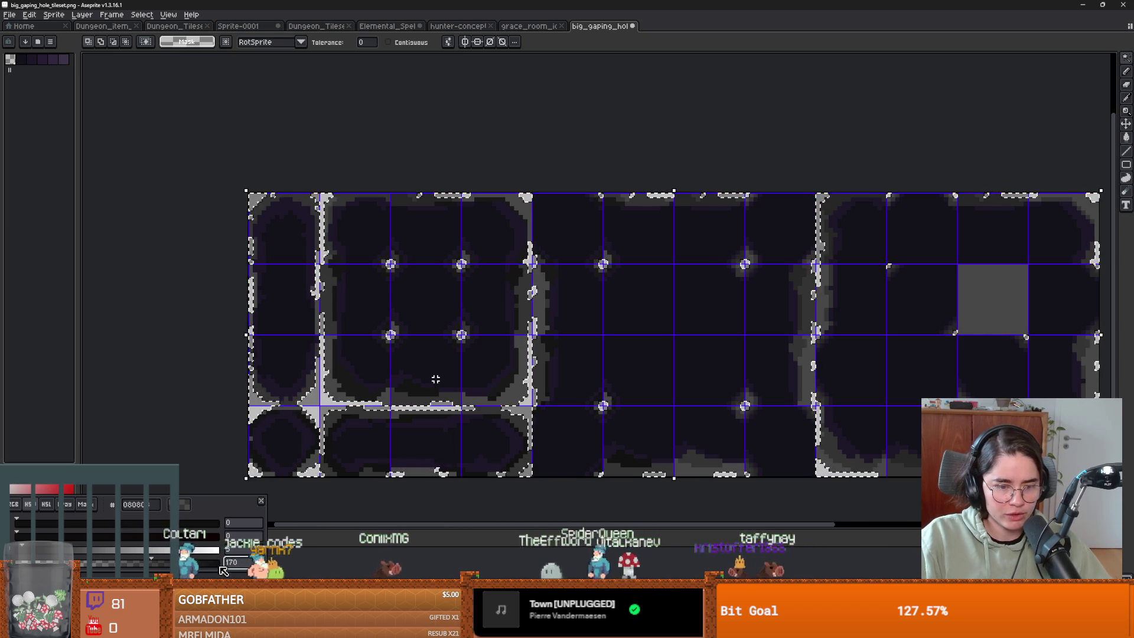
pyautogui.hotkey('ctrl', 'd')
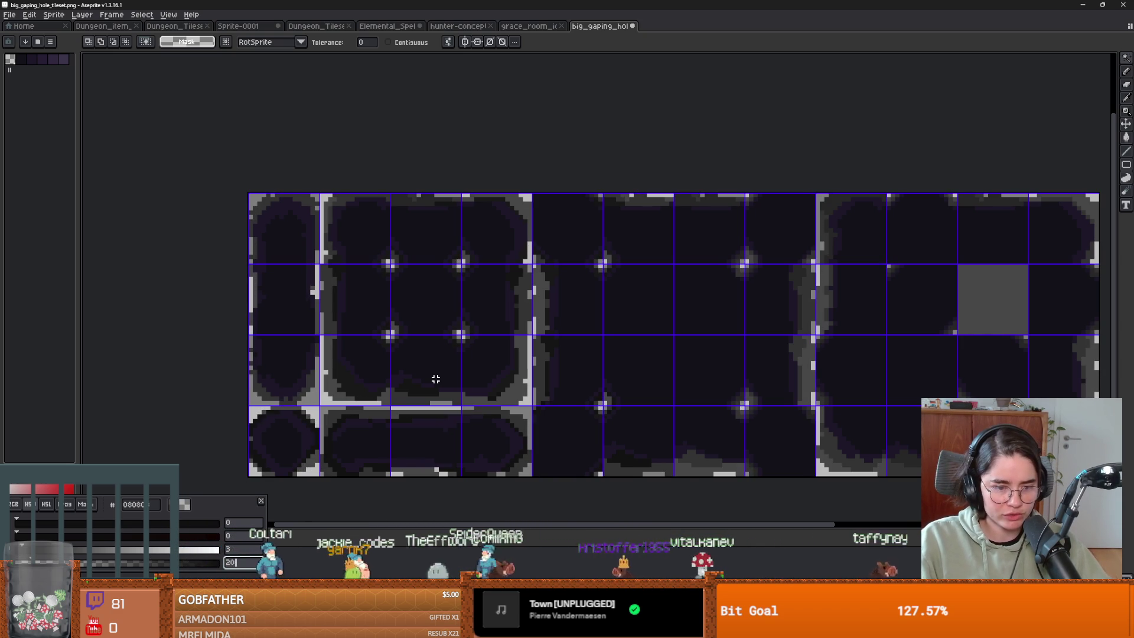
pyautogui.click(282, 505)
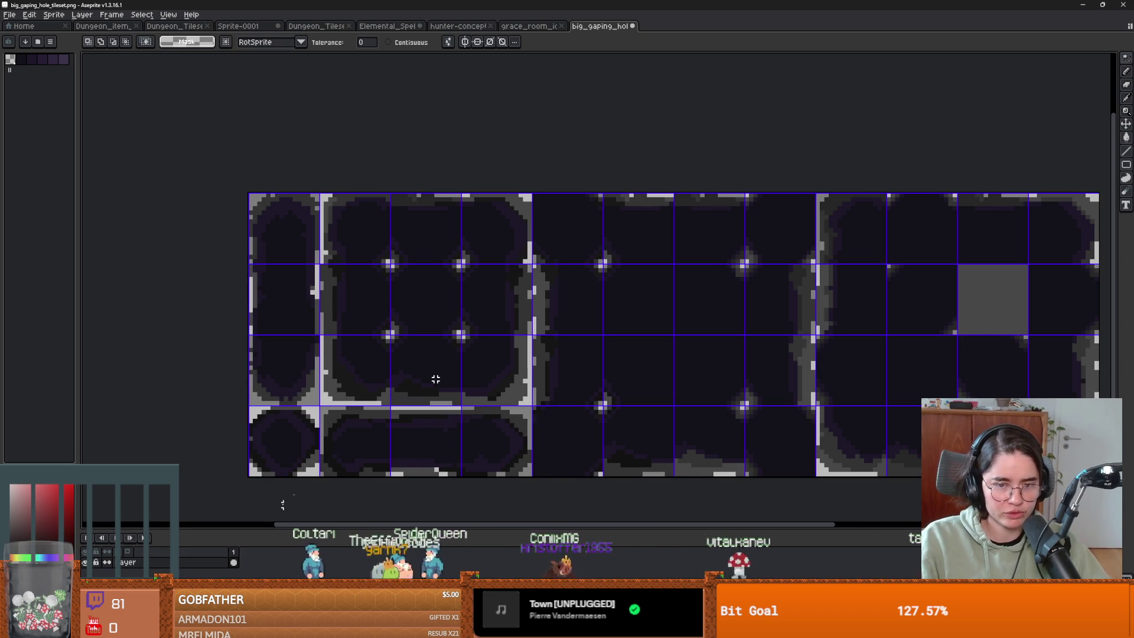
# Step: Repaint the grey outlines with the brush, deselect, and save the recoloured tileset
pyautogui.click(436, 379)
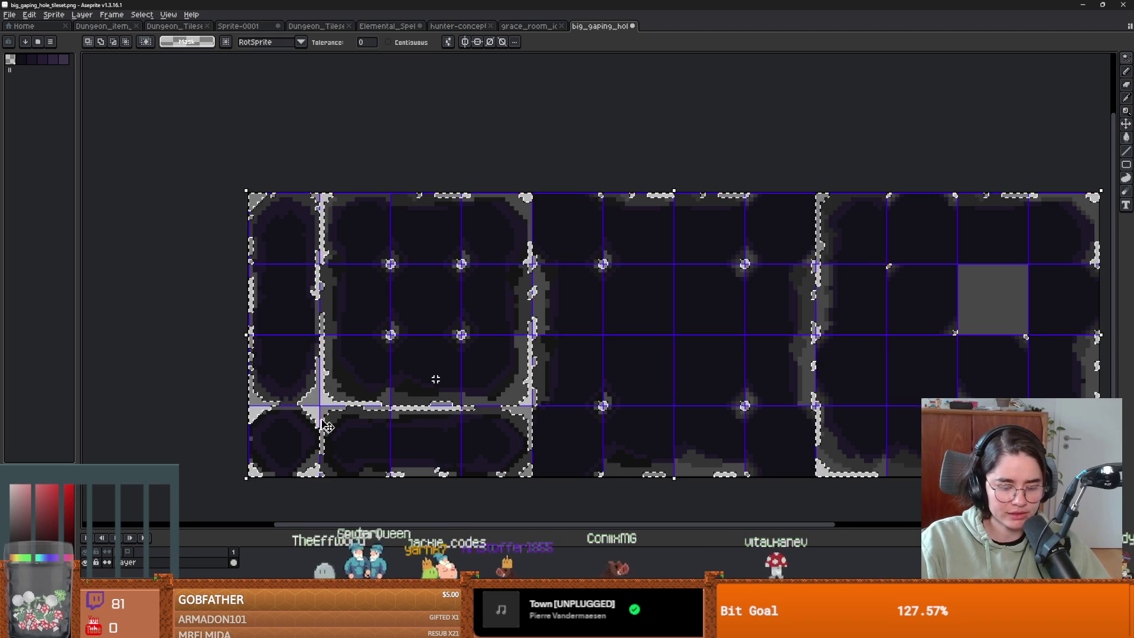
pyautogui.press('b')
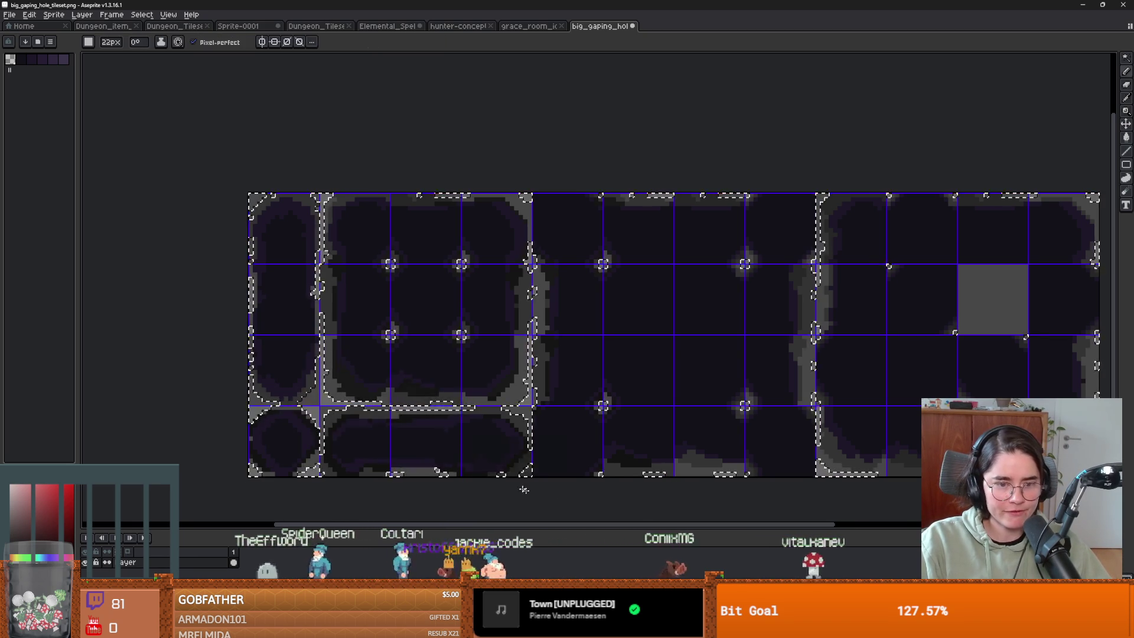
pyautogui.scroll(-2, 375, 466)
pyautogui.hotkey('ctrl', 'd')
pyautogui.press('m')
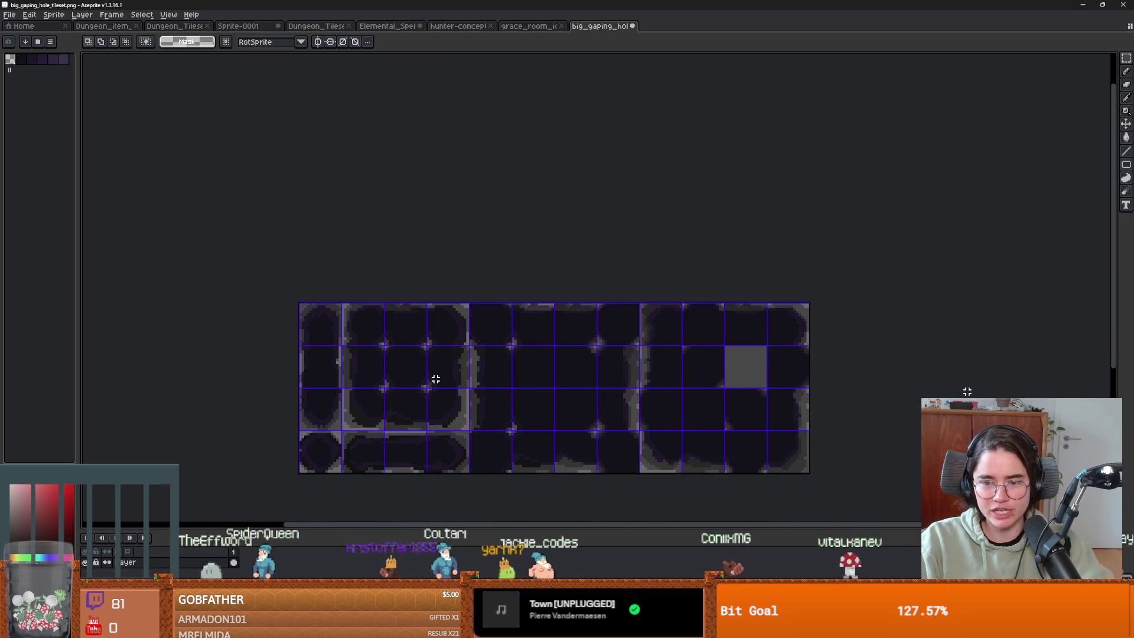
pyautogui.scroll(2, 473, 420)
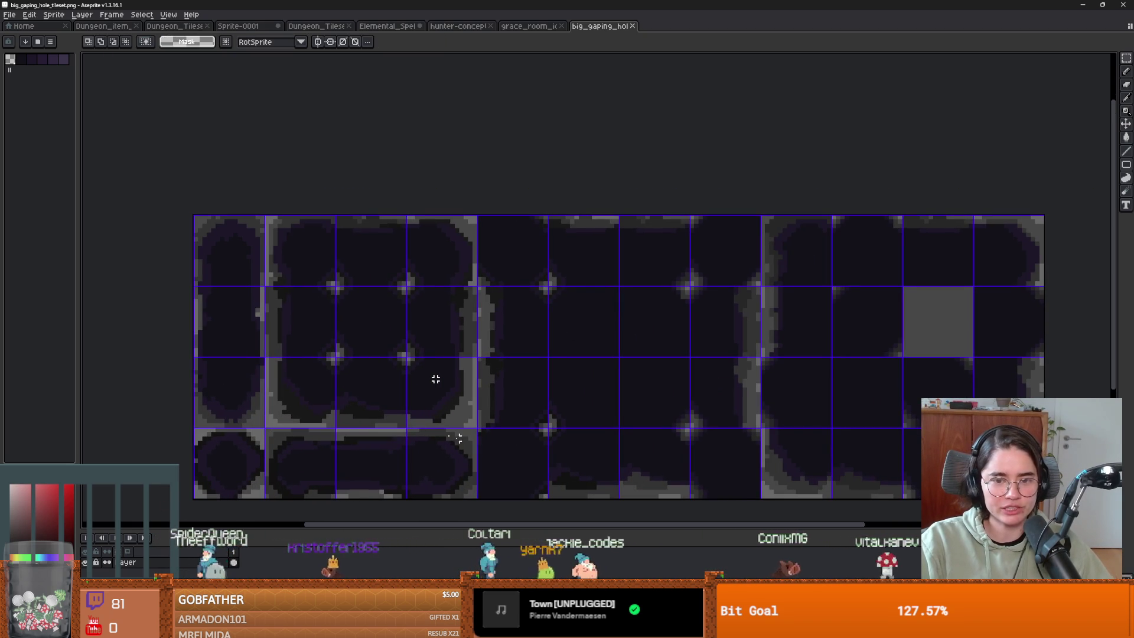
pyautogui.hotkey('ctrl', 's')
pyautogui.hotkey('alt', 'Tab')
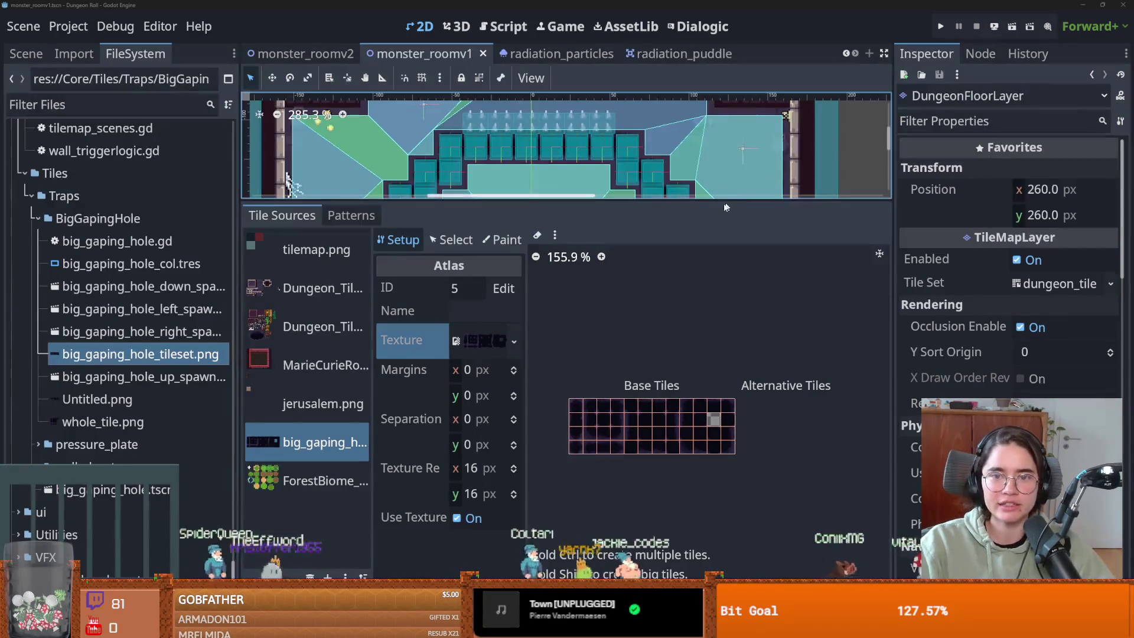
# Step: Inspect the reimported big_gaping_hole tiles with grey edges, then run Dungeon Roll to playtest
pyautogui.moveTo(725, 200); pyautogui.dragTo(718, 248)
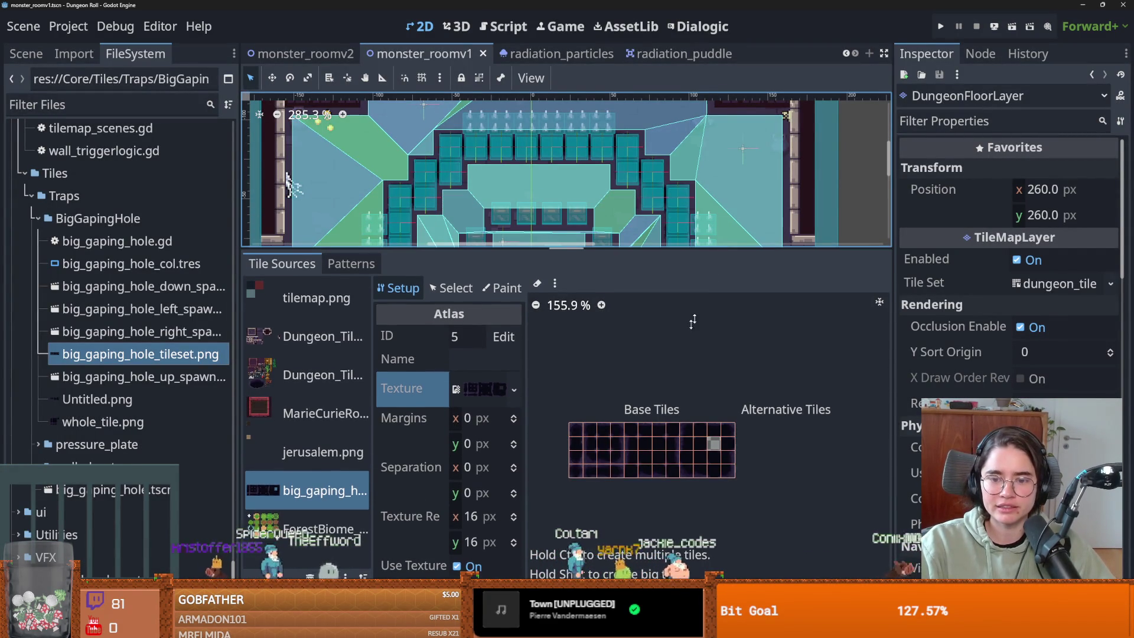
pyautogui.scroll(9, 661, 402)
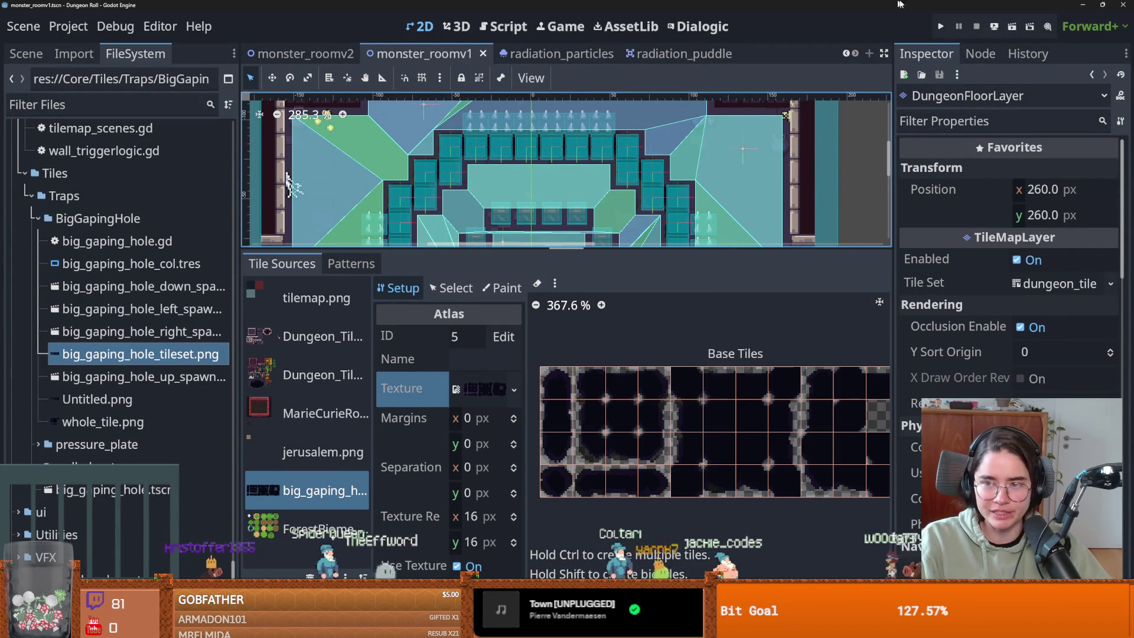
pyautogui.scroll(5, 690, 452)
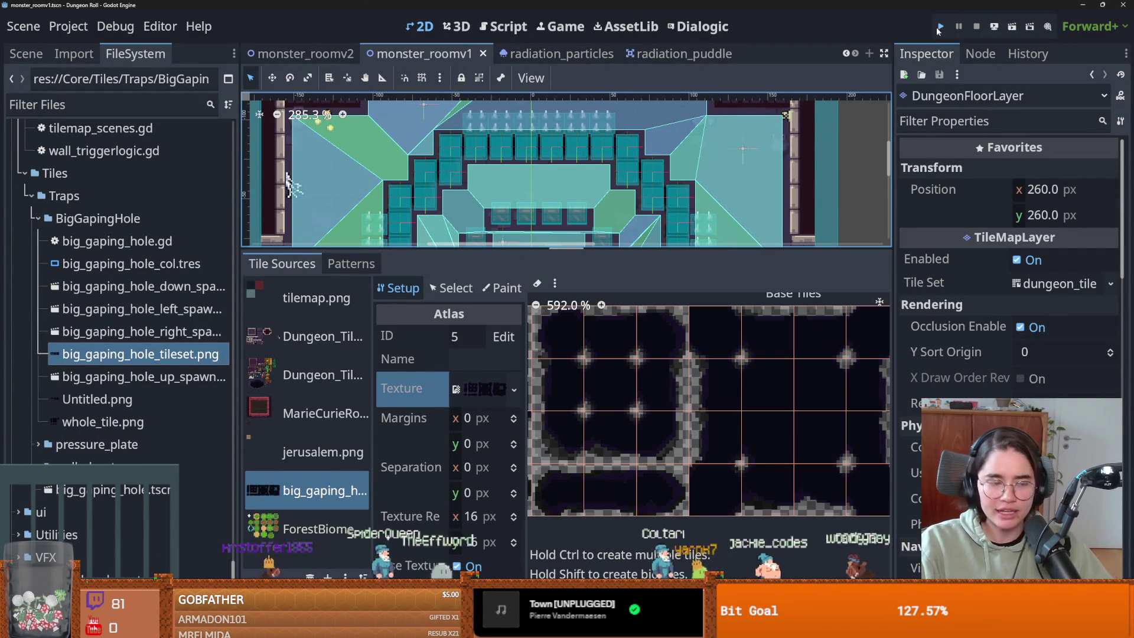
pyautogui.click(940, 27)
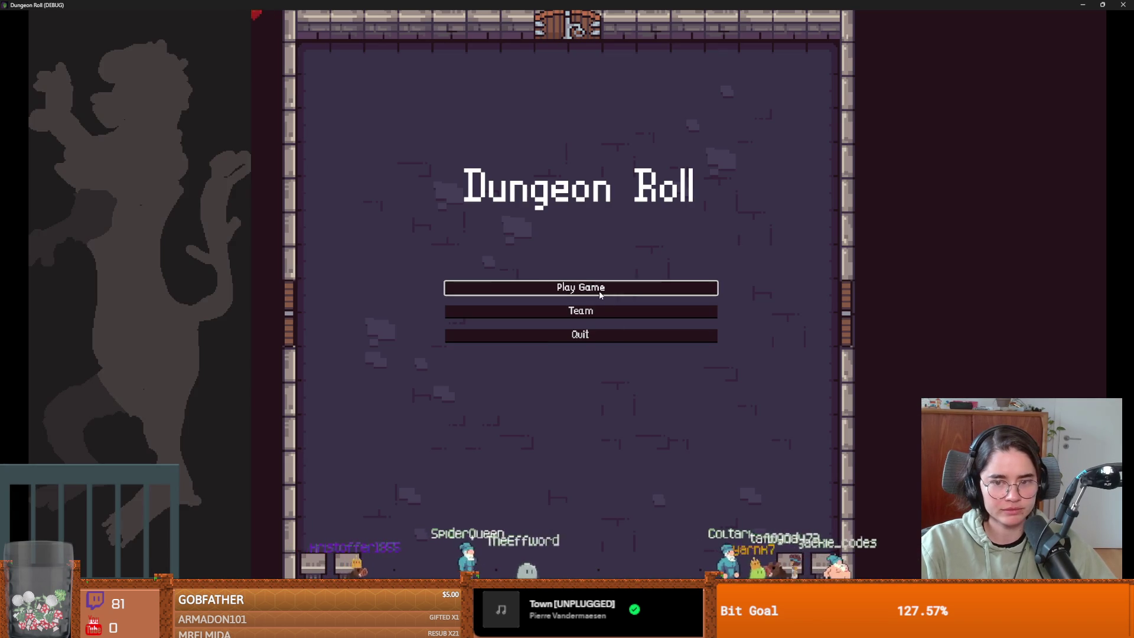
# Step: Start a new game as the Crusader and move down into the room
pyautogui.click(529, 286)
pyautogui.click(422, 189)
pyautogui.press('s')
pyautogui.press('s')
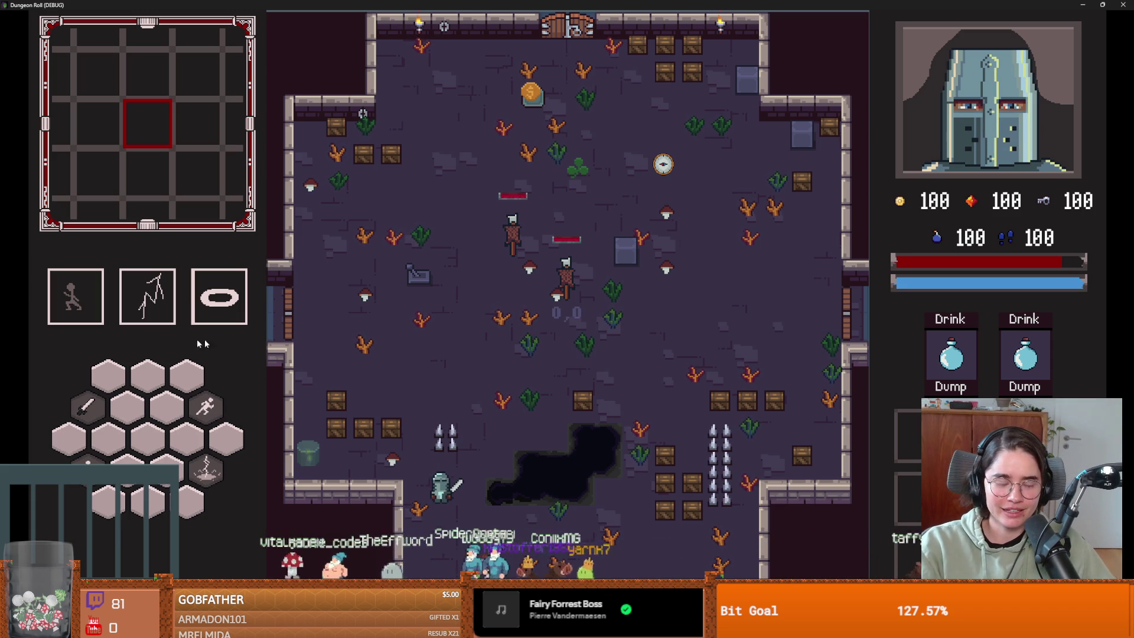
# Step: Walk the knight around the room near the gaping-hole pit and swing the sword right
pyautogui.press('w')
pyautogui.press('a')
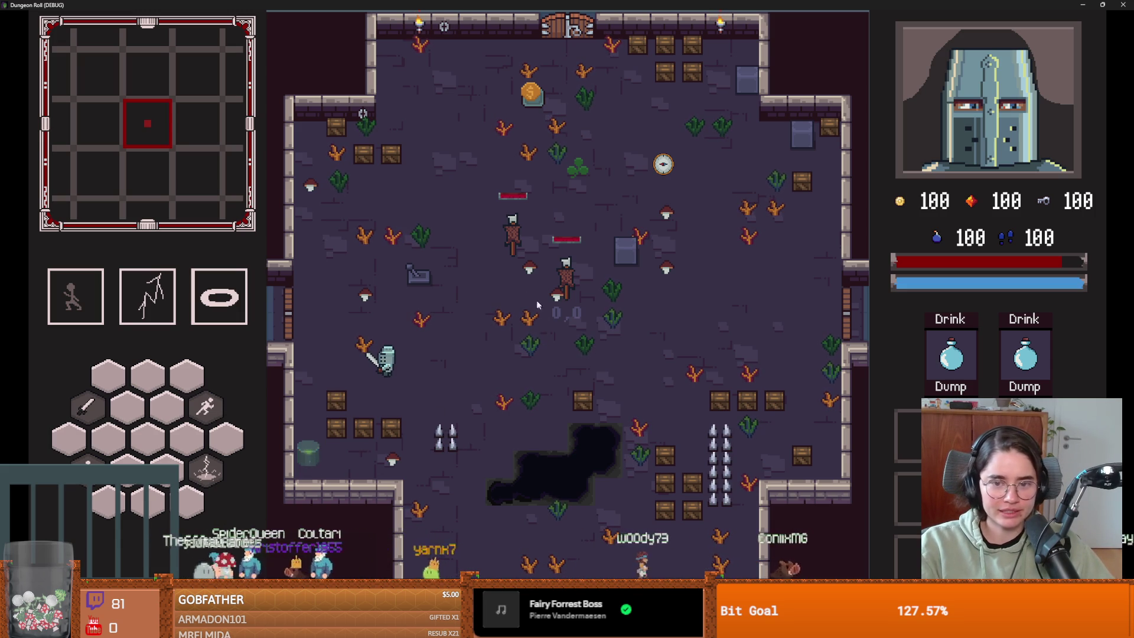
pyautogui.press('a')
pyautogui.press('w')
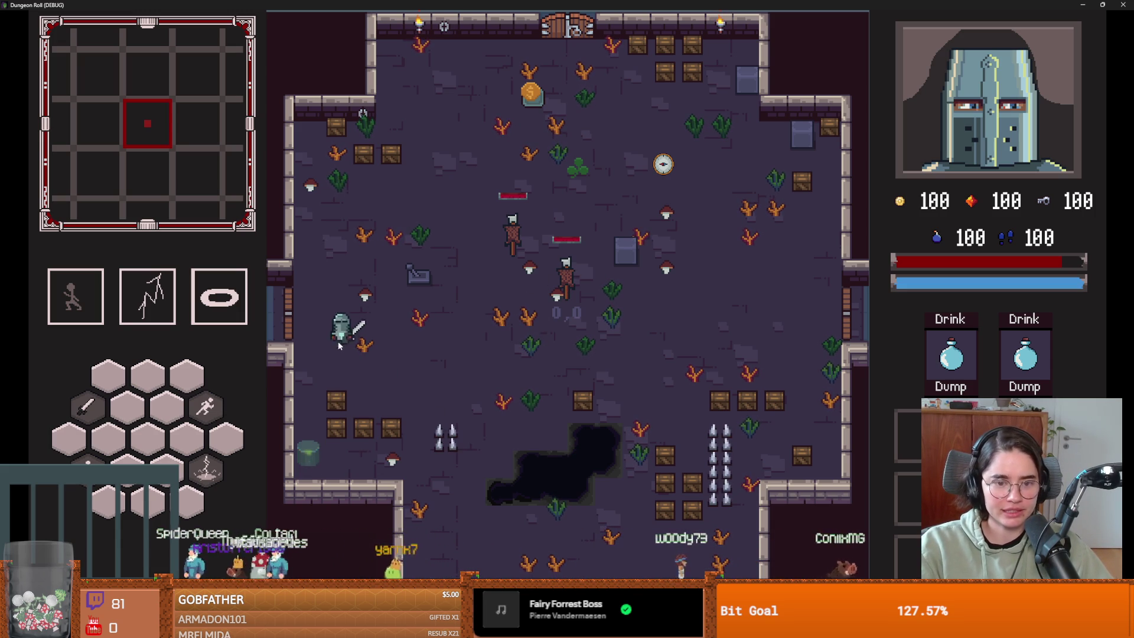
pyautogui.press('s')
pyautogui.press('d')
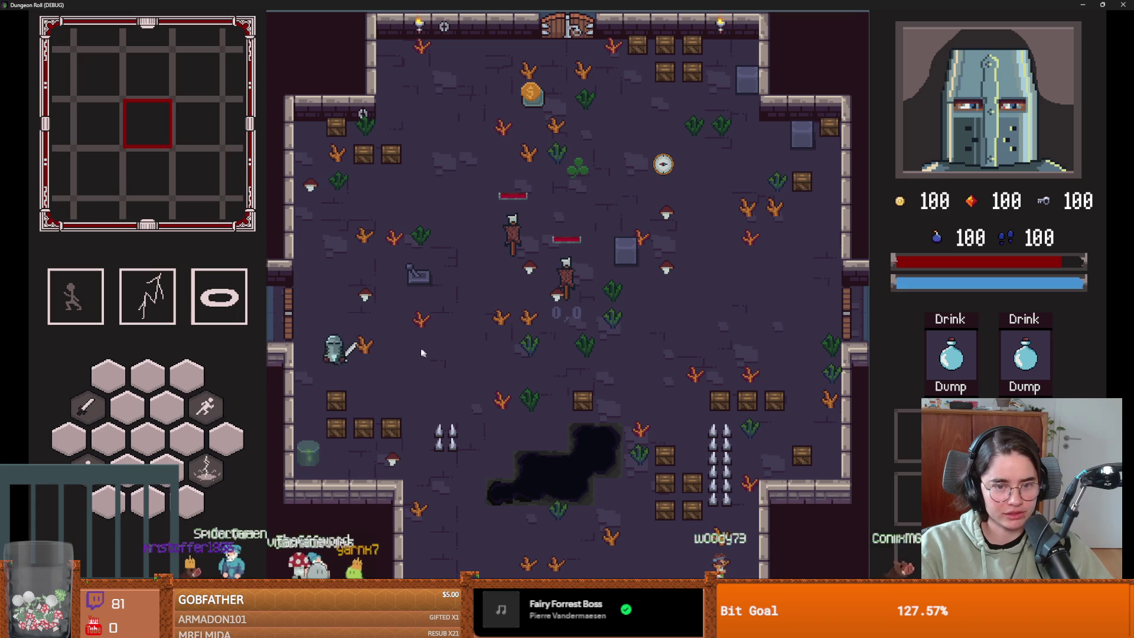
pyautogui.press('a')
pyautogui.press('w')
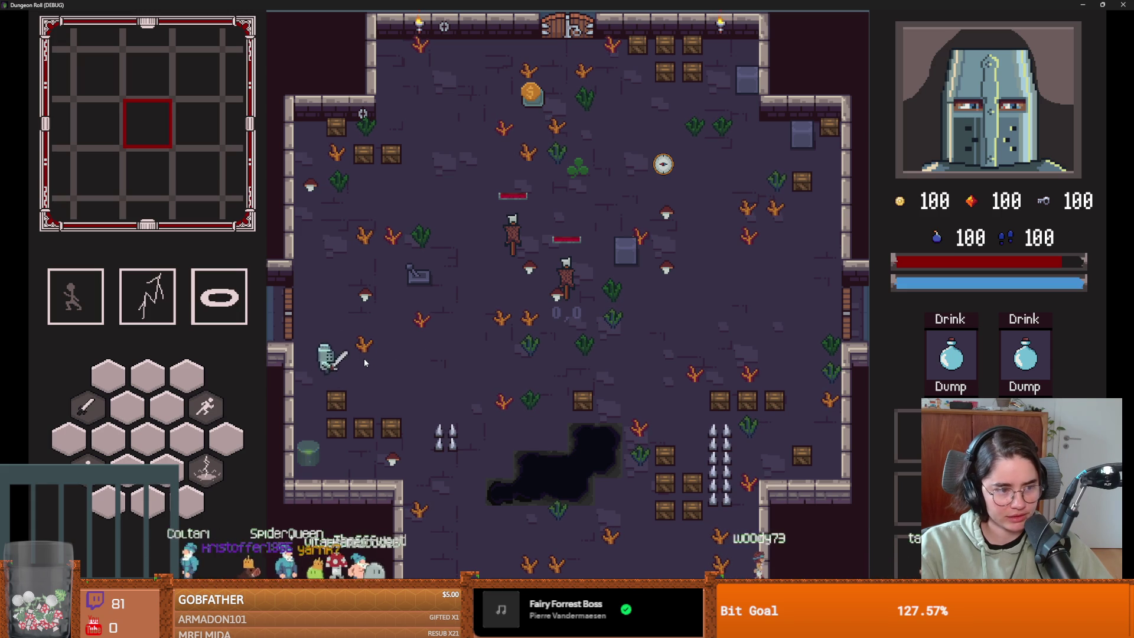
pyautogui.press('w')
pyautogui.press('d')
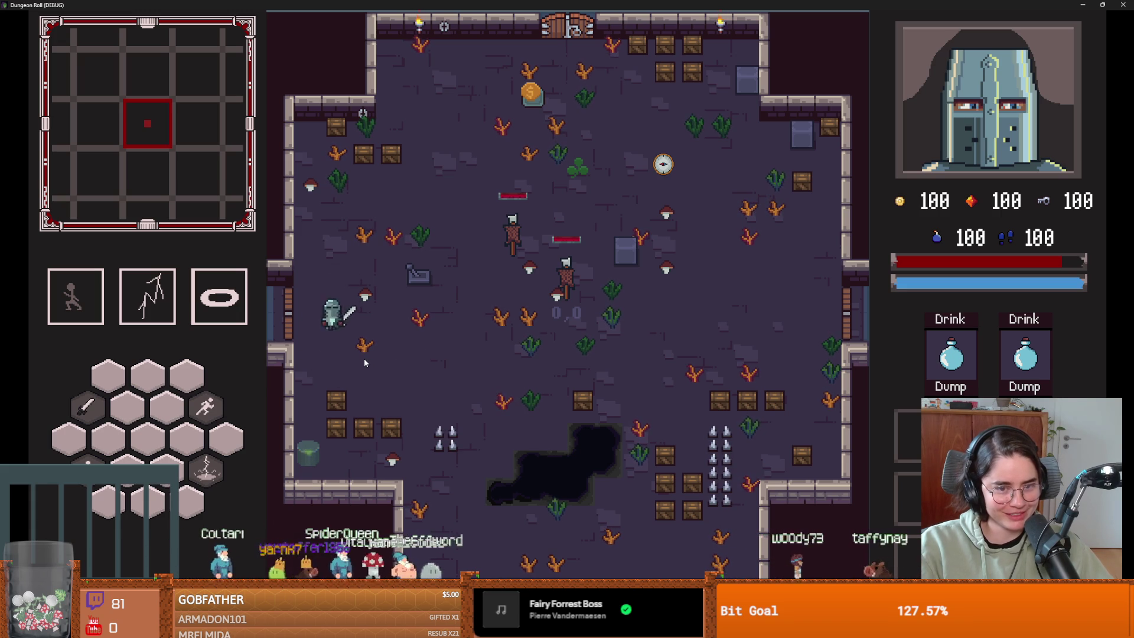
pyautogui.press('s')
pyautogui.click(389, 335)
# Step: At the west door, reroll the room cards twice and pick the next room
pyautogui.press('a')
pyautogui.press('e')
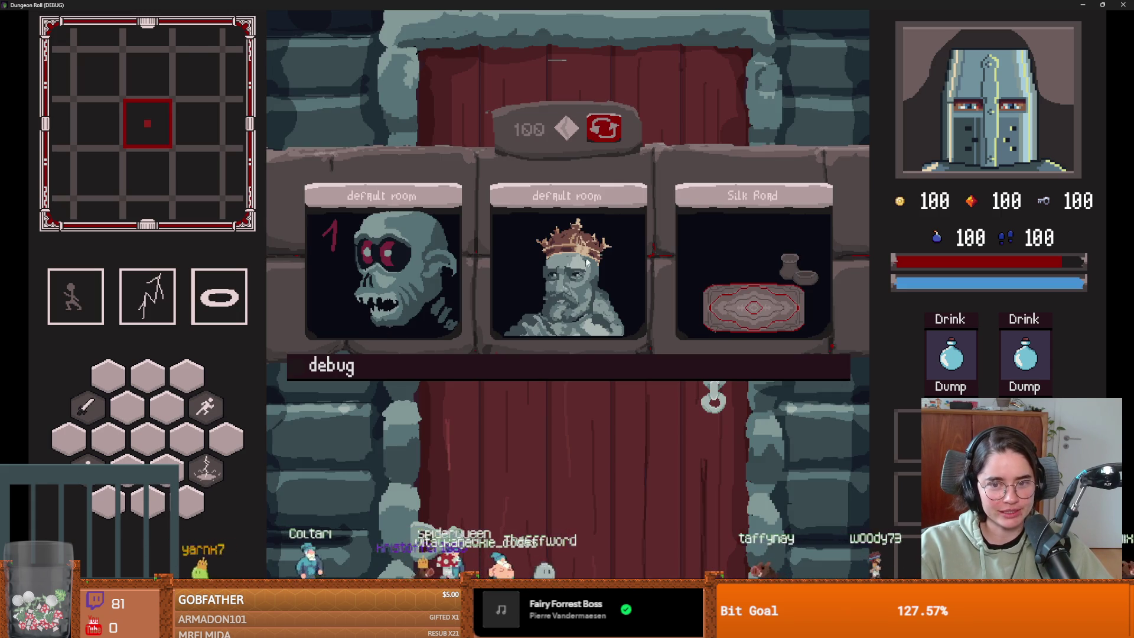
pyautogui.click(605, 141)
pyautogui.click(606, 132)
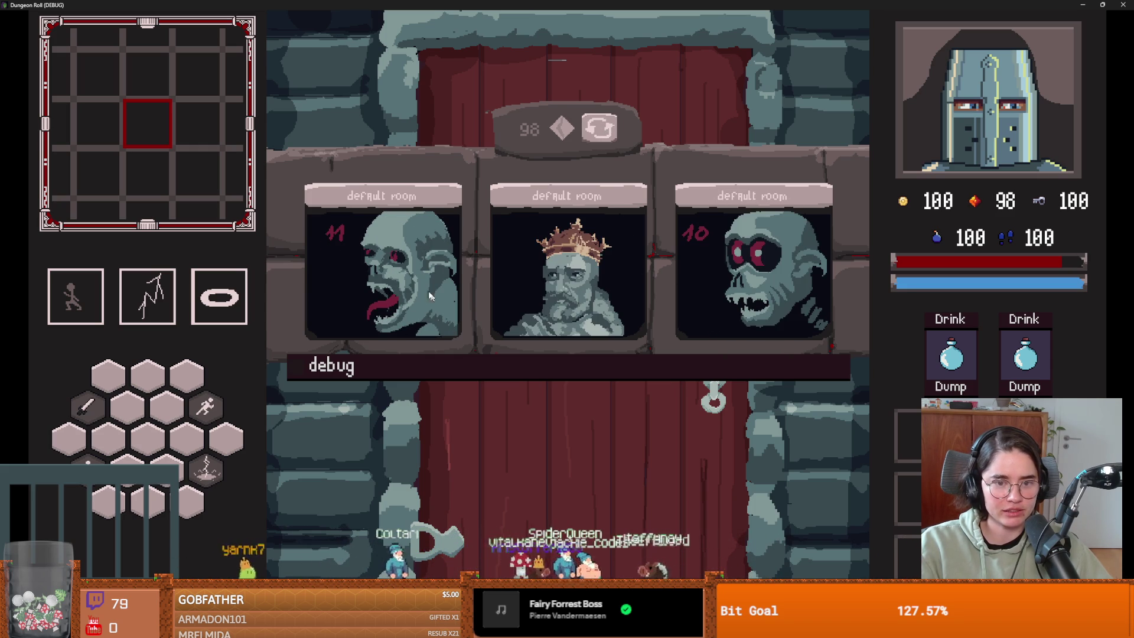
pyautogui.click(623, 278)
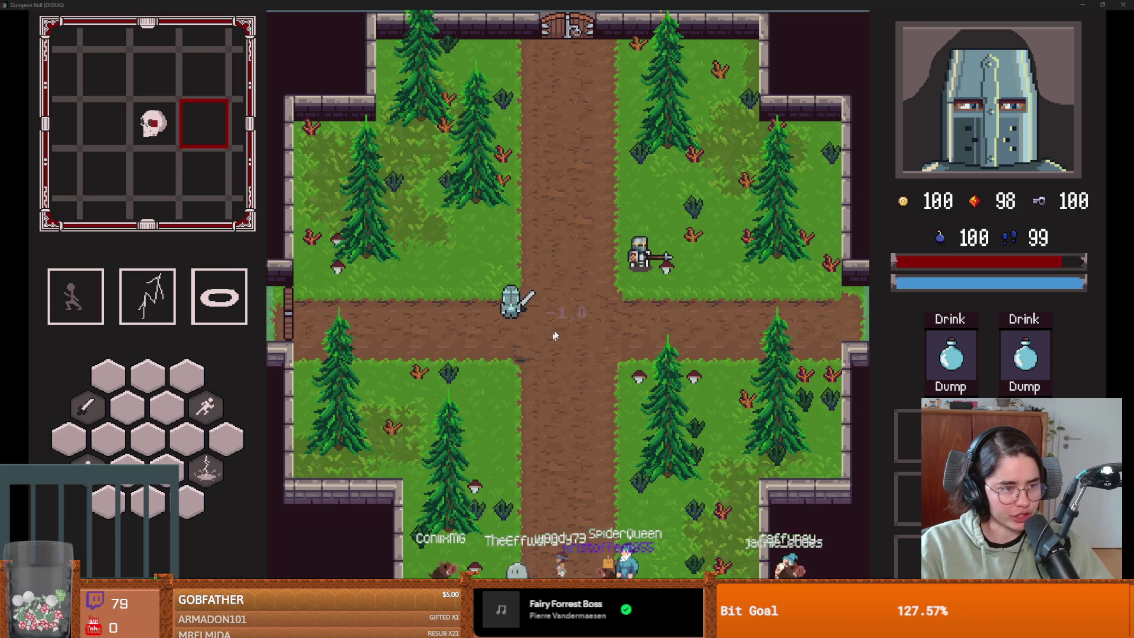
# Step: Walk the knight toward the lower-right grass and restore the game window over the editor
pyautogui.press('s')
pyautogui.press('d')
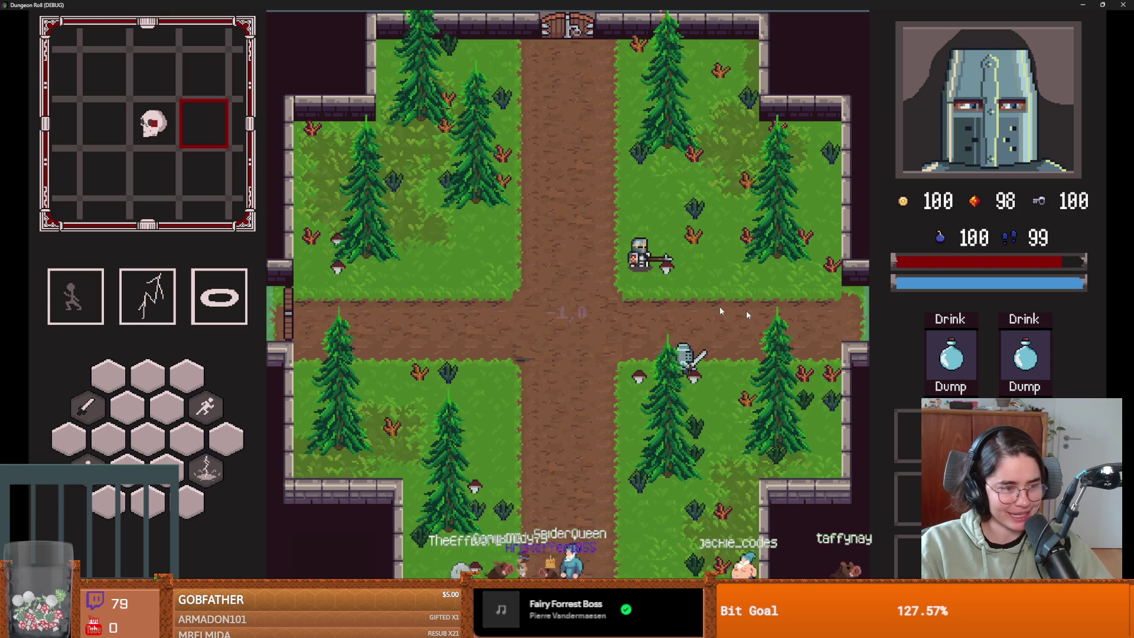
pyautogui.press('super+Down')
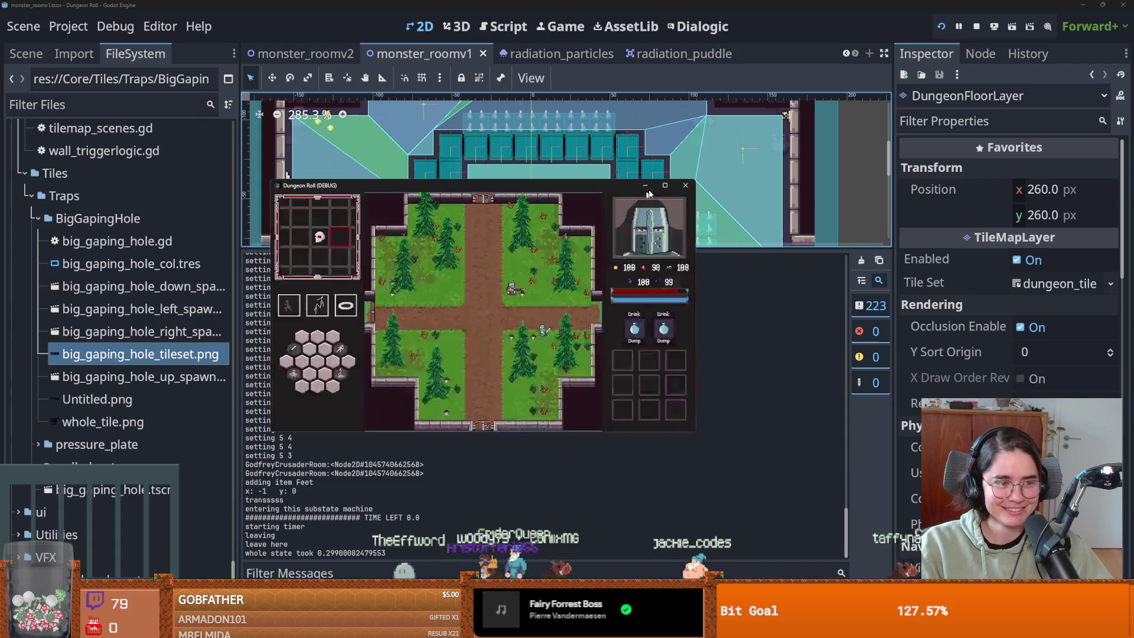
# Step: Close the running game, re-centre the level view and save the monster_roomv1 scene
pyautogui.click(687, 185)
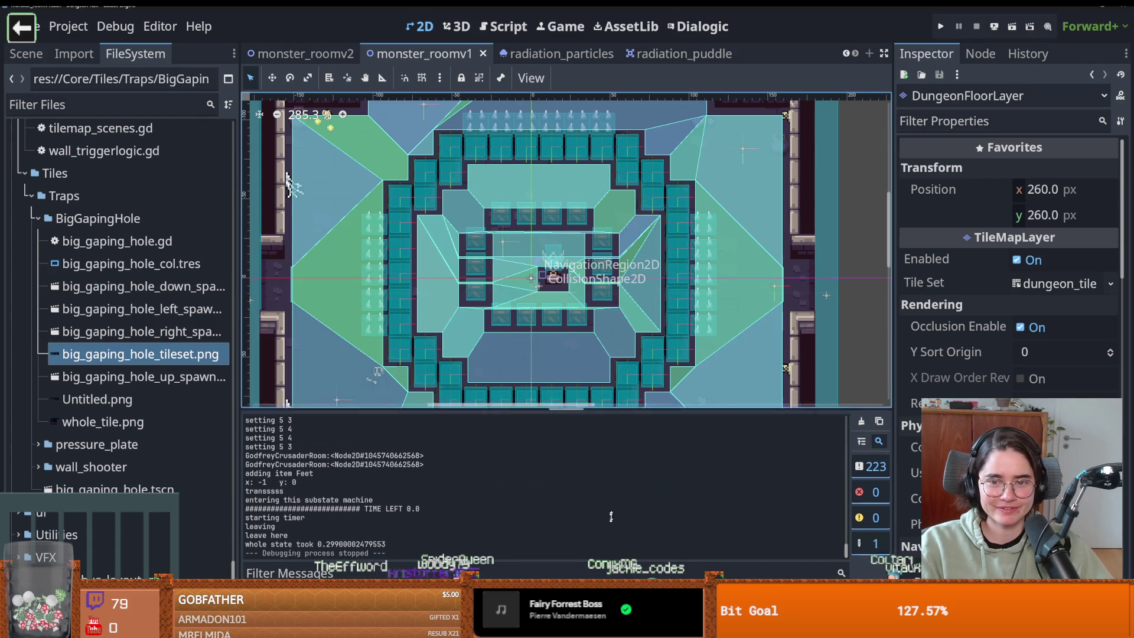
pyautogui.moveTo(557, 298); pyautogui.dragTo(590, 269)
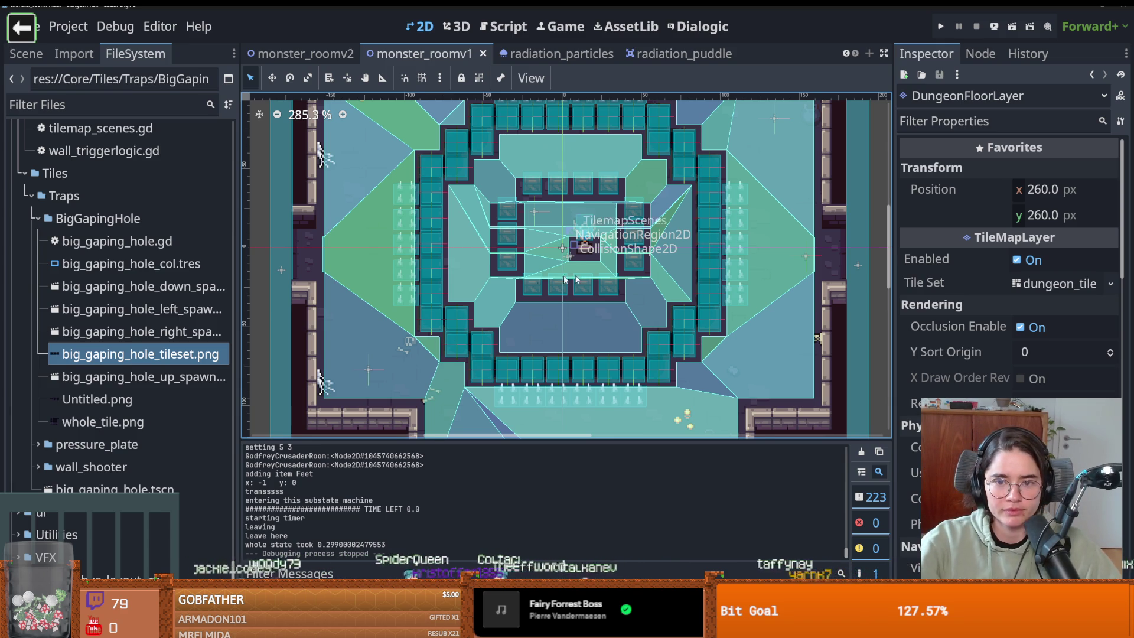
pyautogui.hscroll(-2, 564, 279)
pyautogui.hotkey('ctrl', 's')
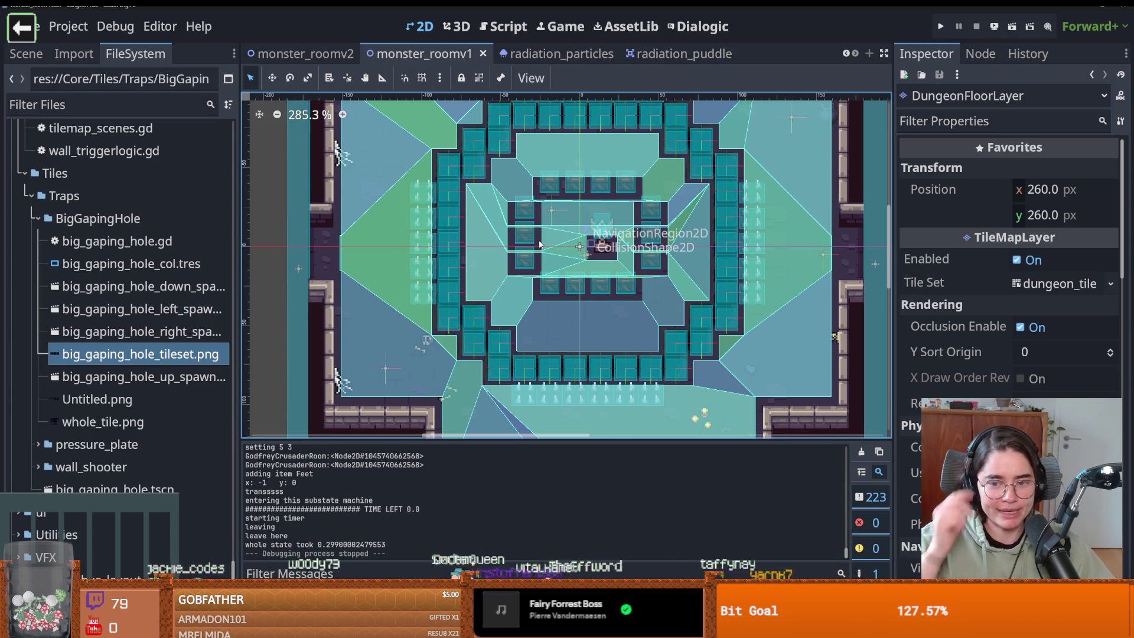
pyautogui.scroll(-1, 603, 284)
pyautogui.hotkey('ctrl', 's')
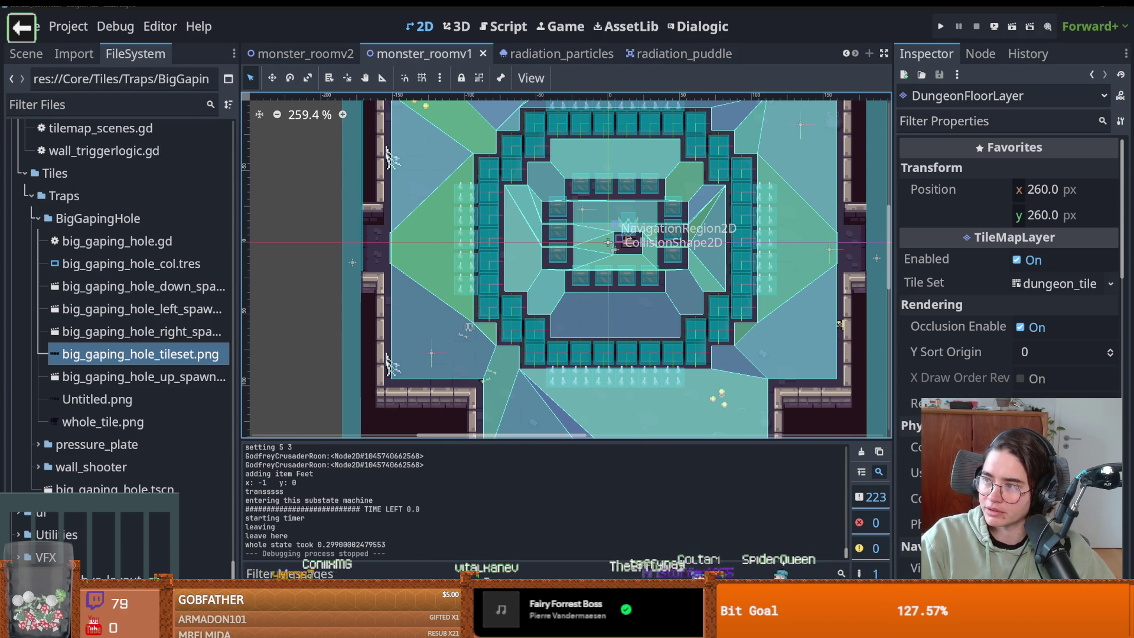
pyautogui.hotkey('alt', 'Tab')
# Step: Play the 'Magnus Carlsen Vs. Kasparov' video, pausing and resuming it once
pyautogui.click(349, 56)
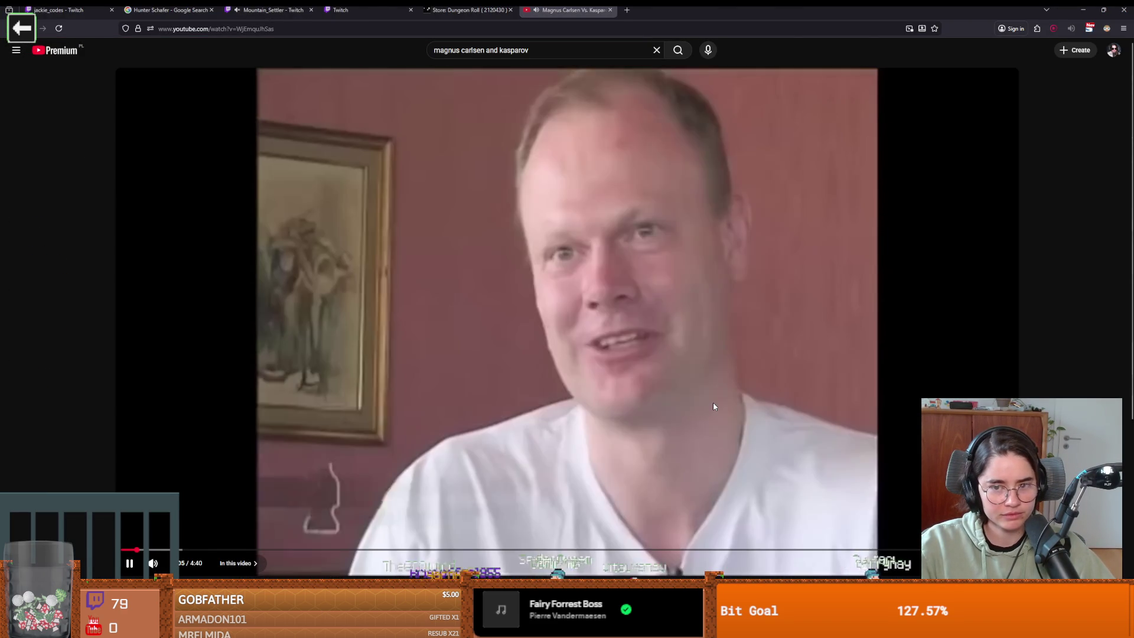
pyautogui.click(702, 403)
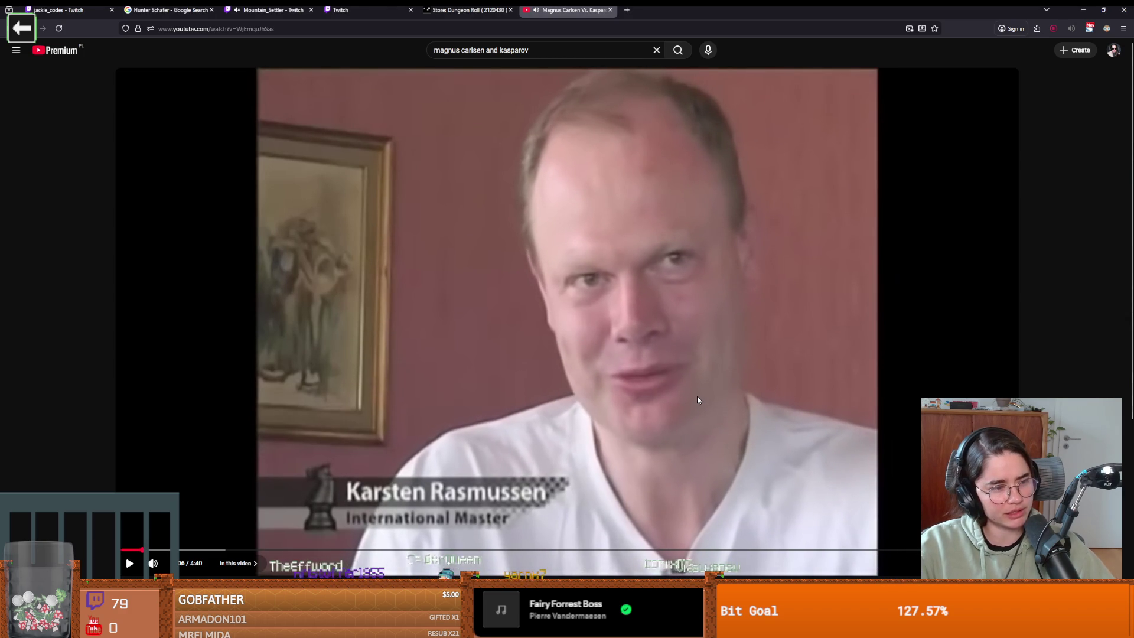
pyautogui.click(698, 400)
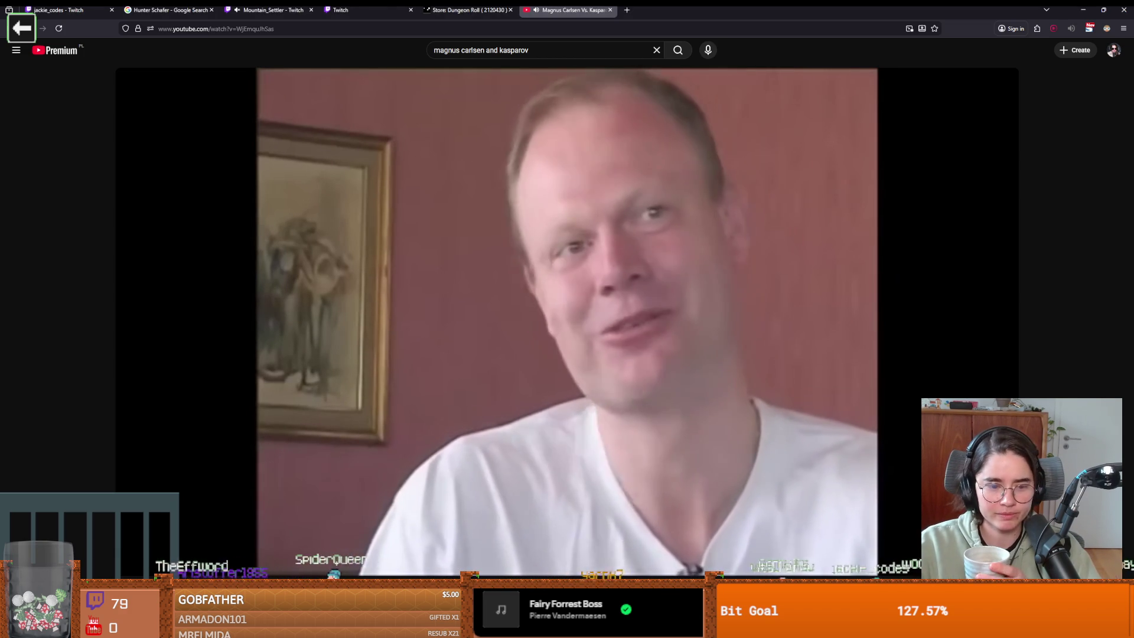
# Step: Jump around the video's timeline to the chess footage, then pause and resume playback
pyautogui.click(189, 550)
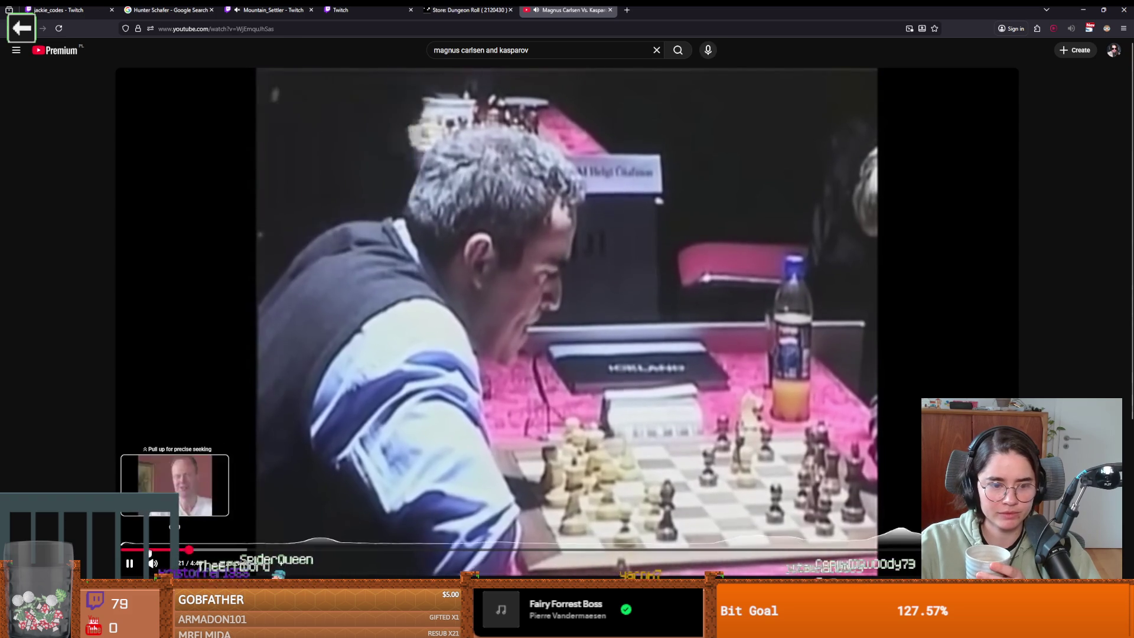
pyautogui.click(151, 550)
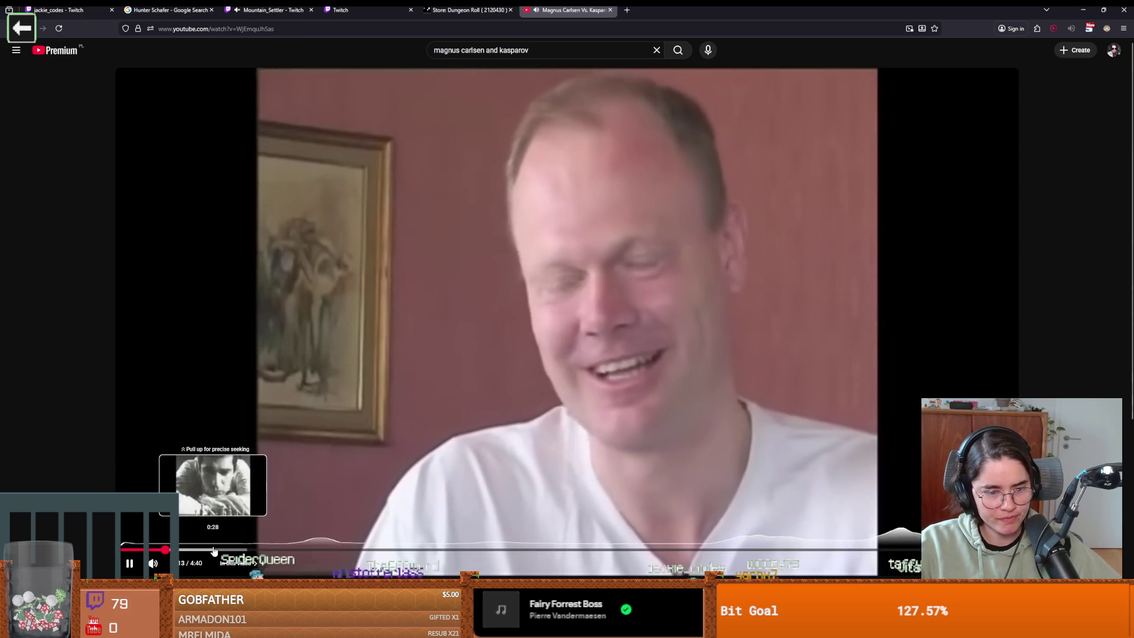
pyautogui.click(214, 550)
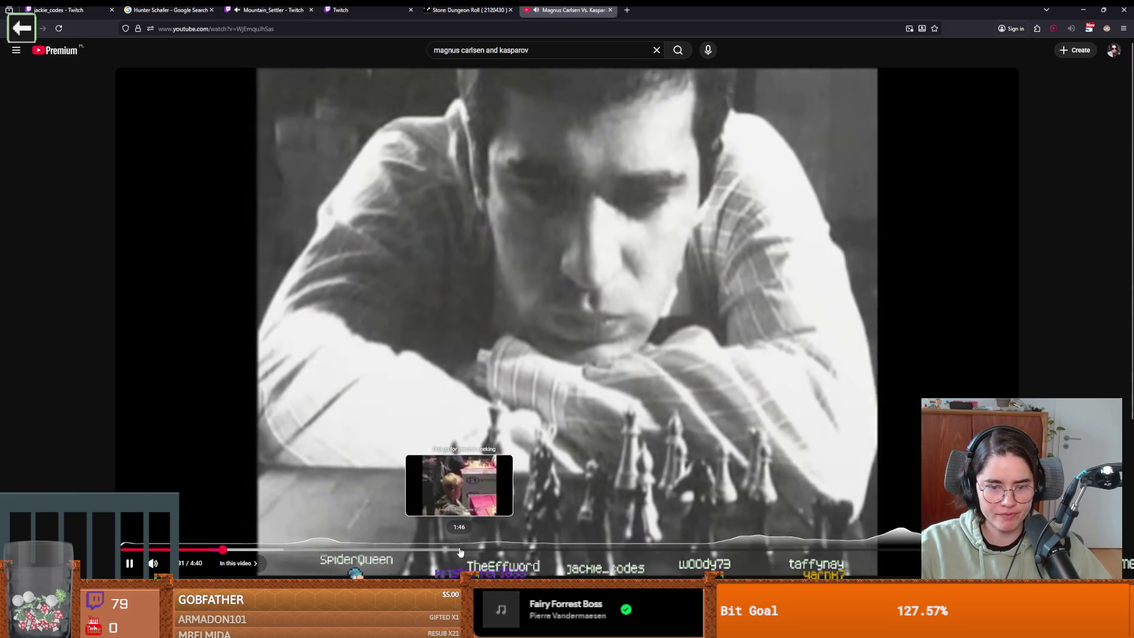
pyautogui.click(462, 550)
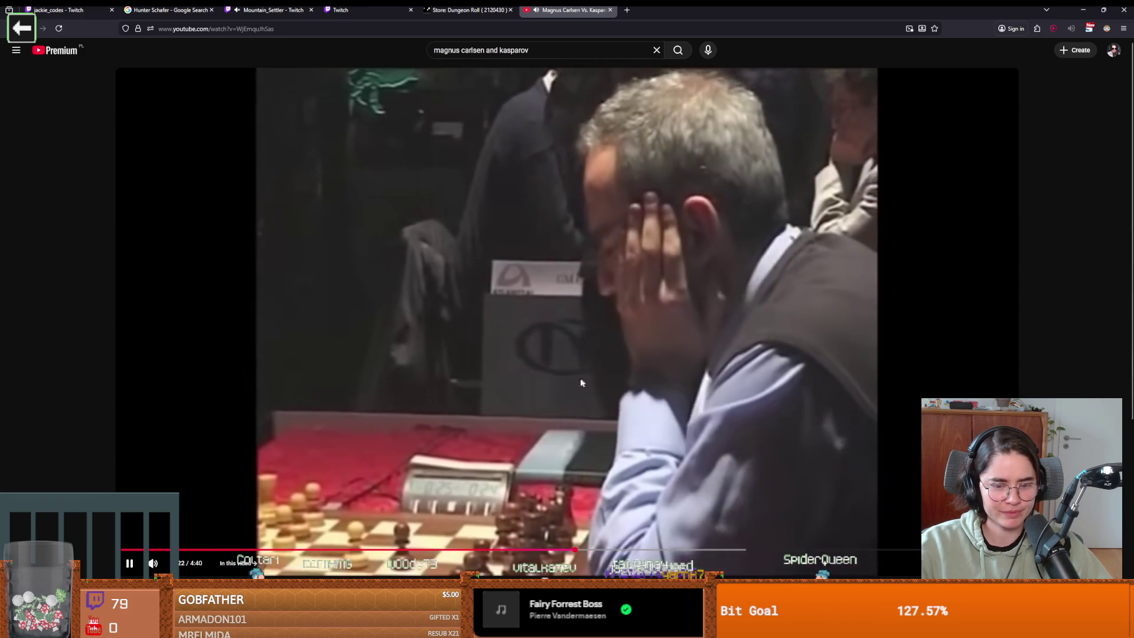
pyautogui.click(480, 487)
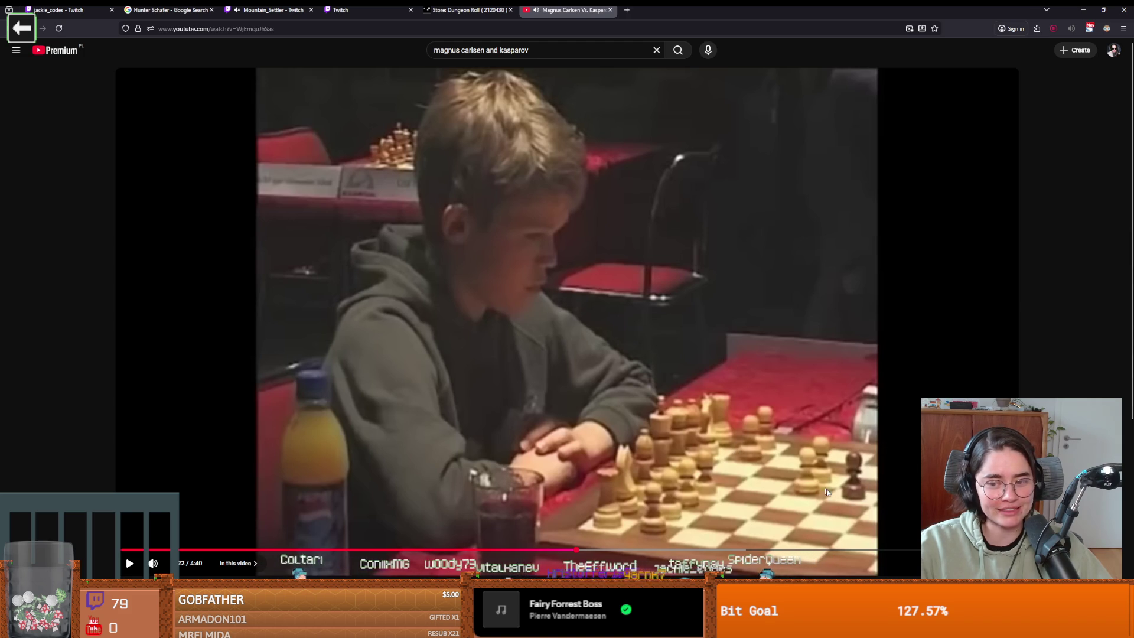
pyautogui.click(720, 416)
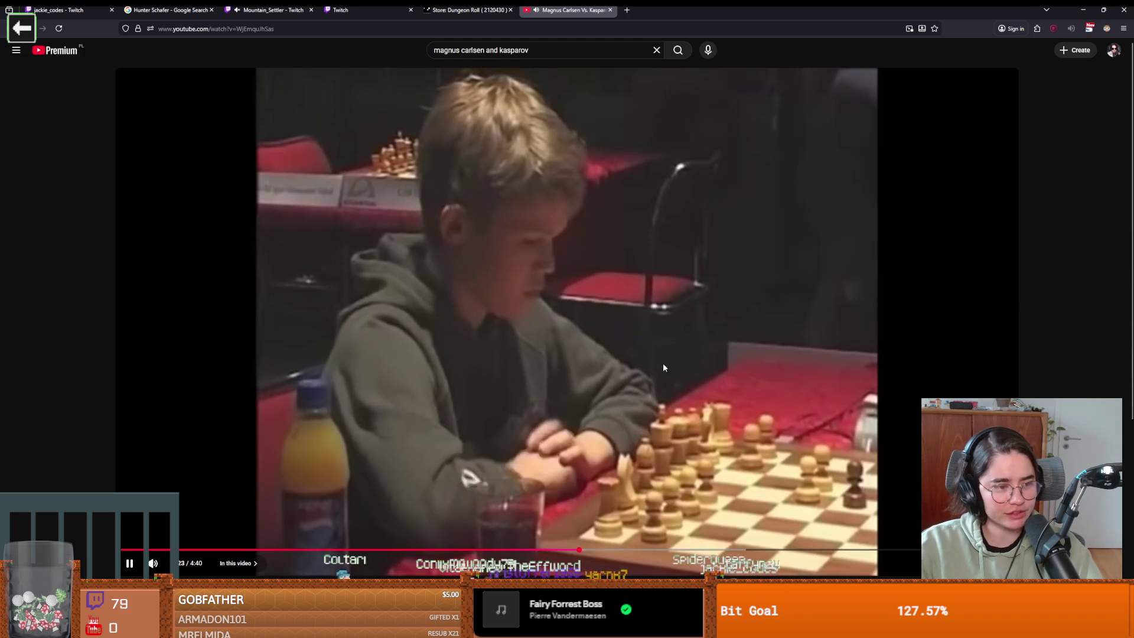
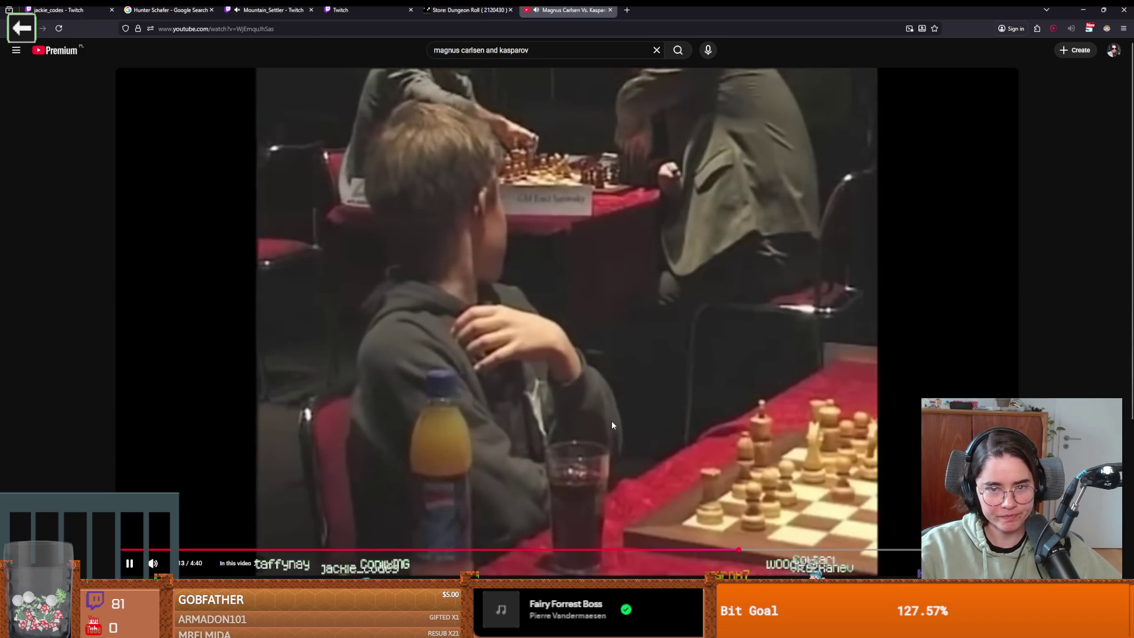
# Step: Pause and resume the Carlsen–Kasparov chess video twice, let it finish, then return to Godot
pyautogui.click(614, 374)
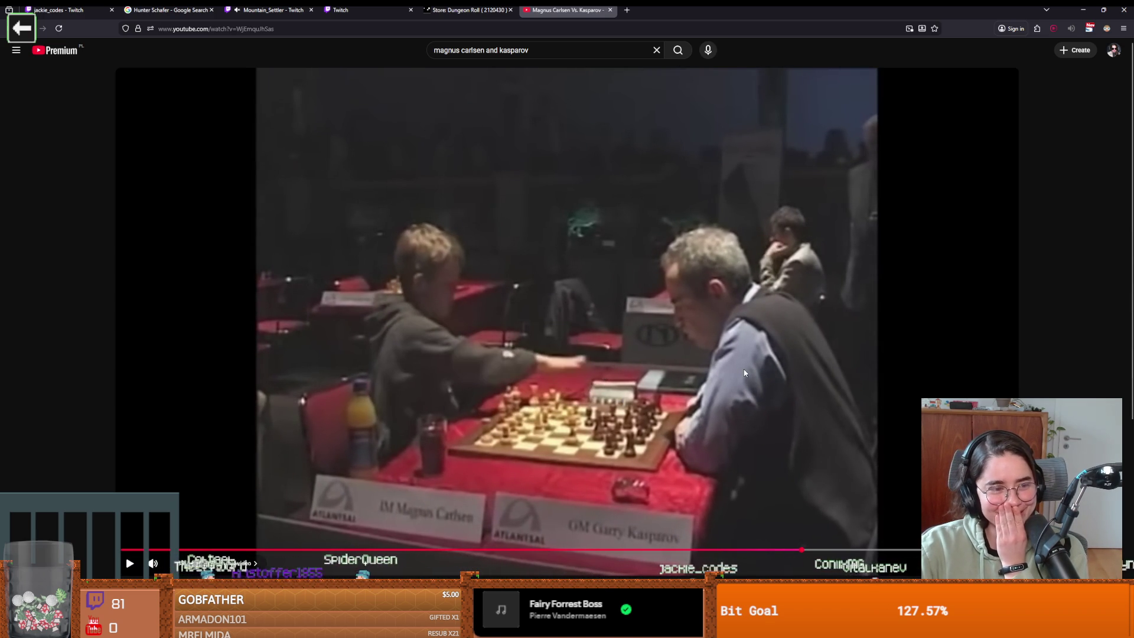
pyautogui.click(442, 322)
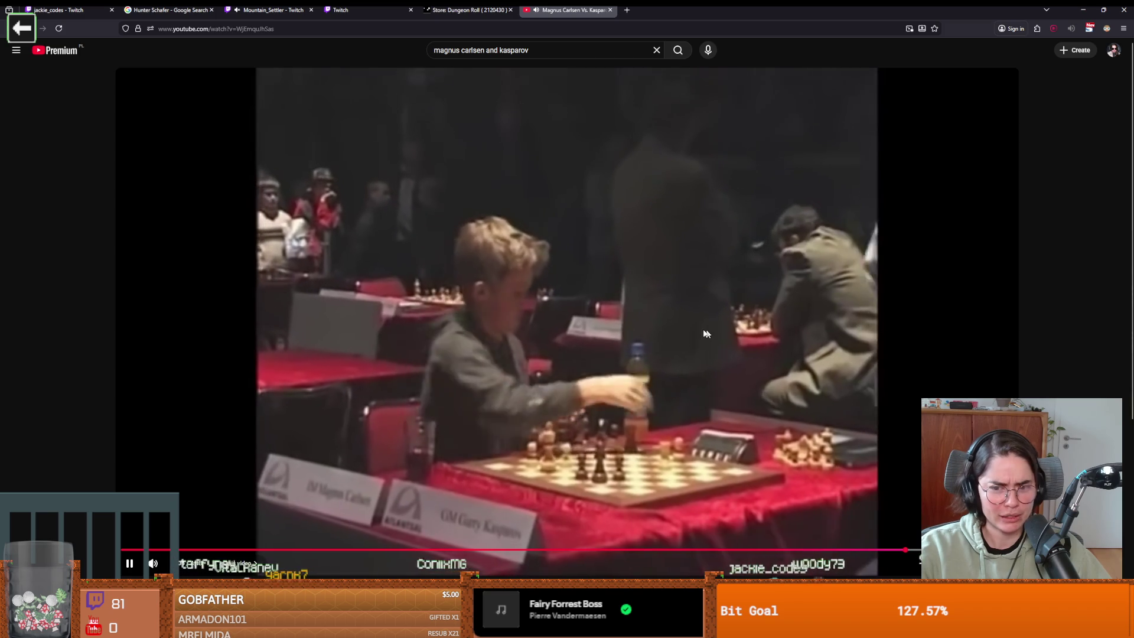
pyautogui.click(702, 333)
pyautogui.click(702, 333)
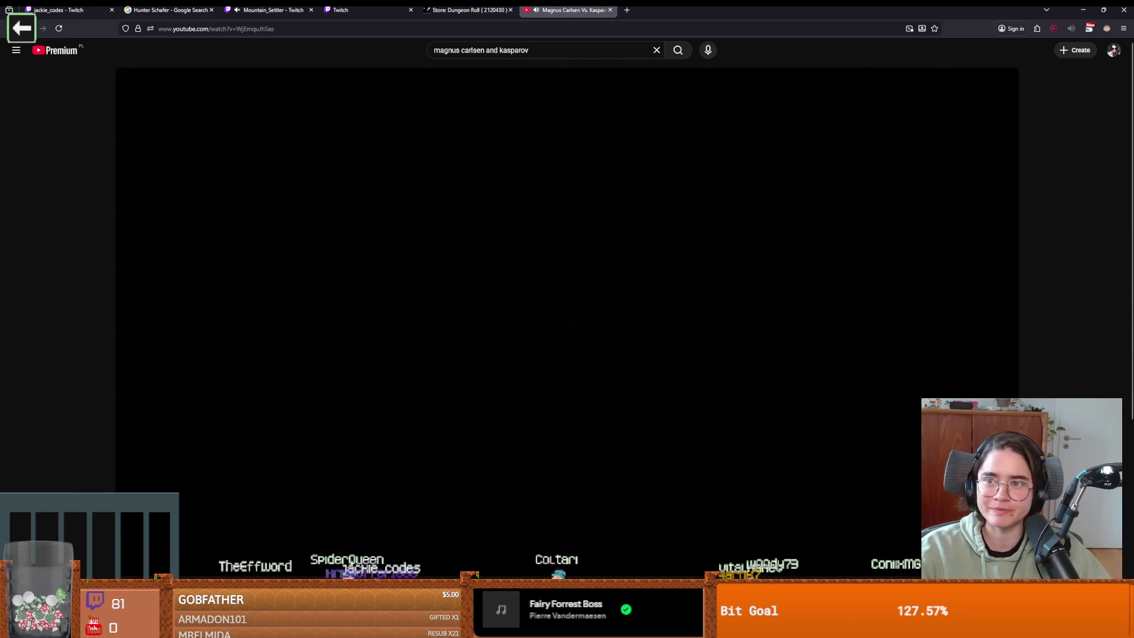
pyautogui.hotkey('alt', 'Tab')
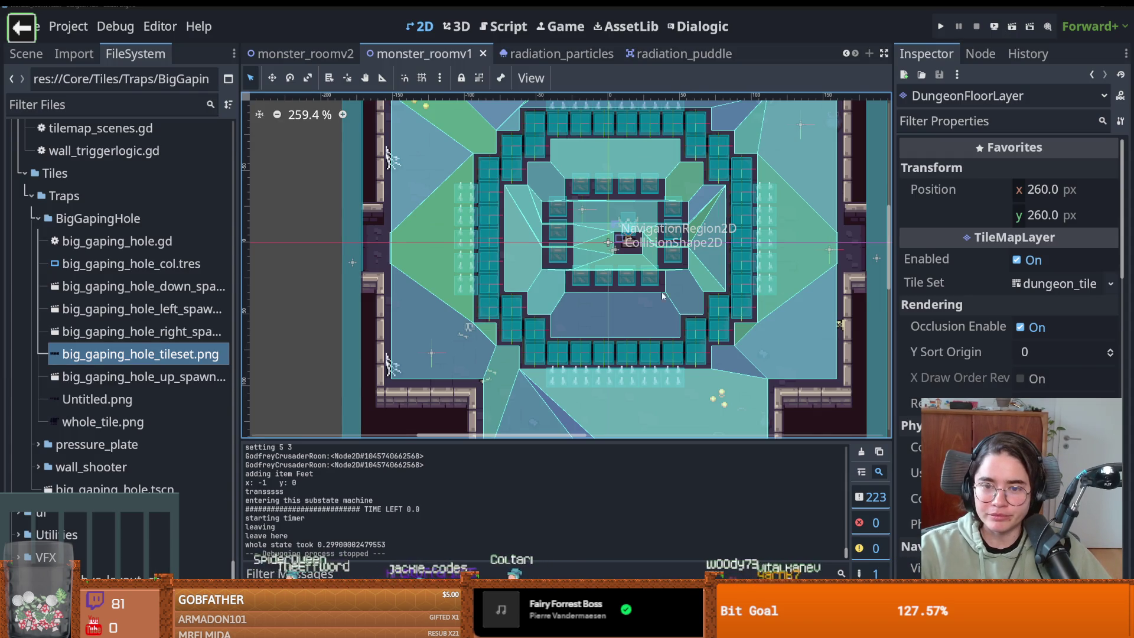
# Step: Zoom around the monster_roomv1 room, then show its node tree in the Scene dock
pyautogui.scroll(2, 631, 289)
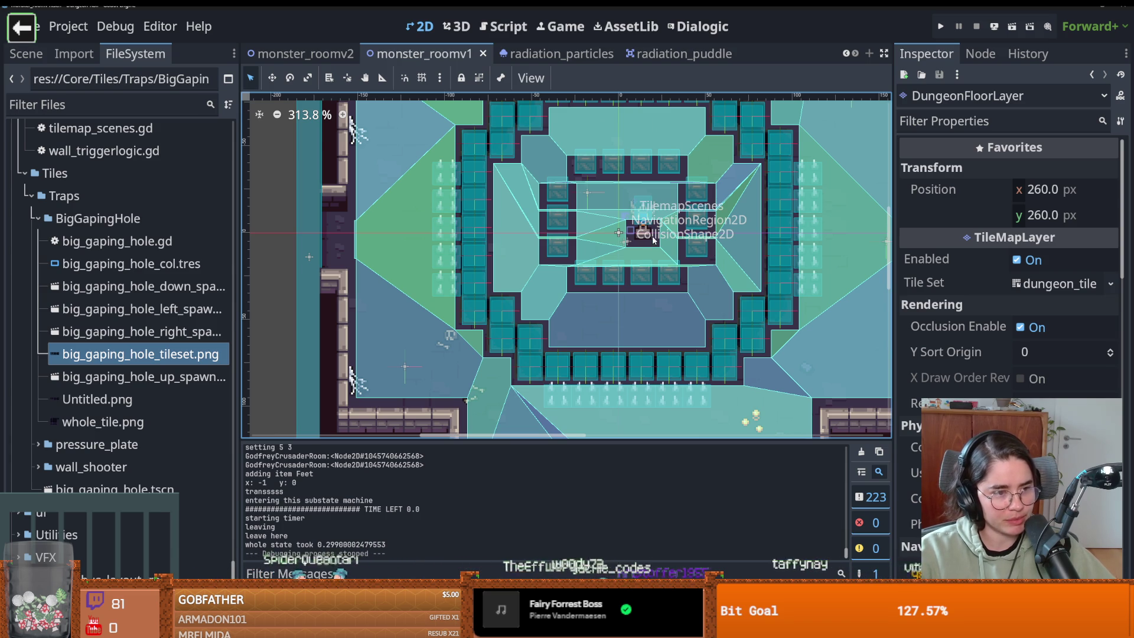
pyautogui.scroll(1, 565, 268)
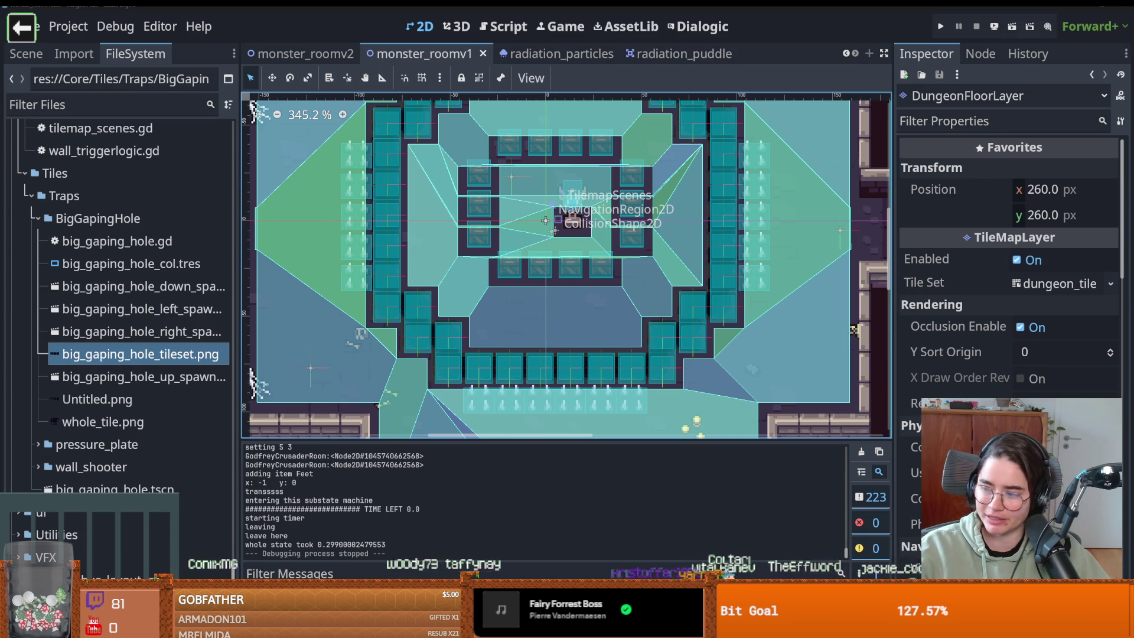
pyautogui.scroll(-2, 500, 302)
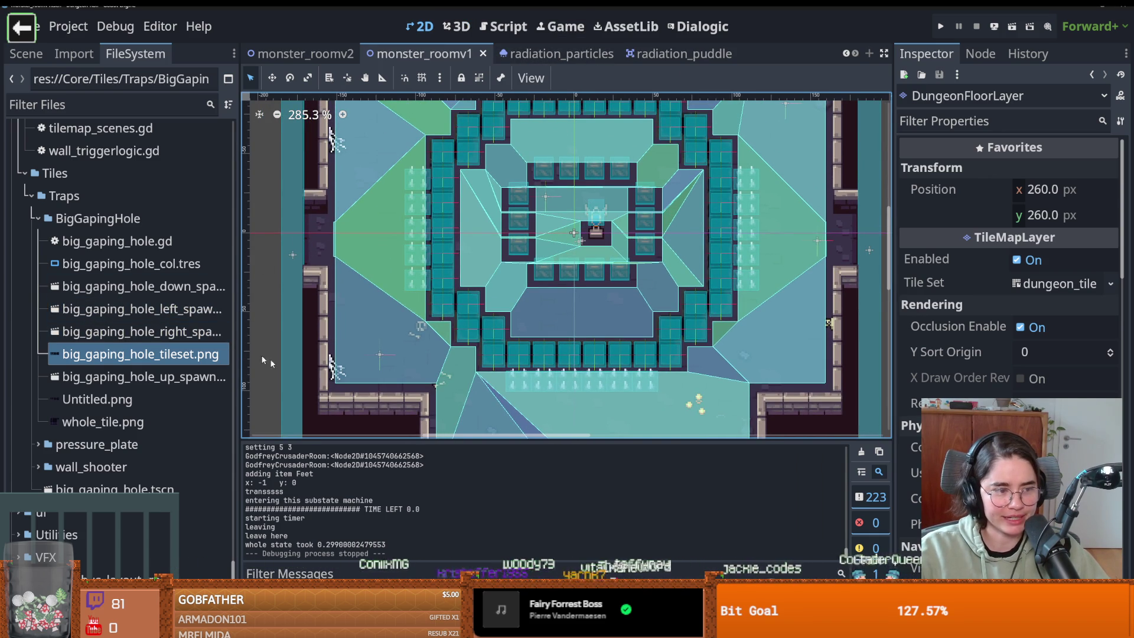
pyautogui.scroll(-1, 486, 370)
pyautogui.click(29, 56)
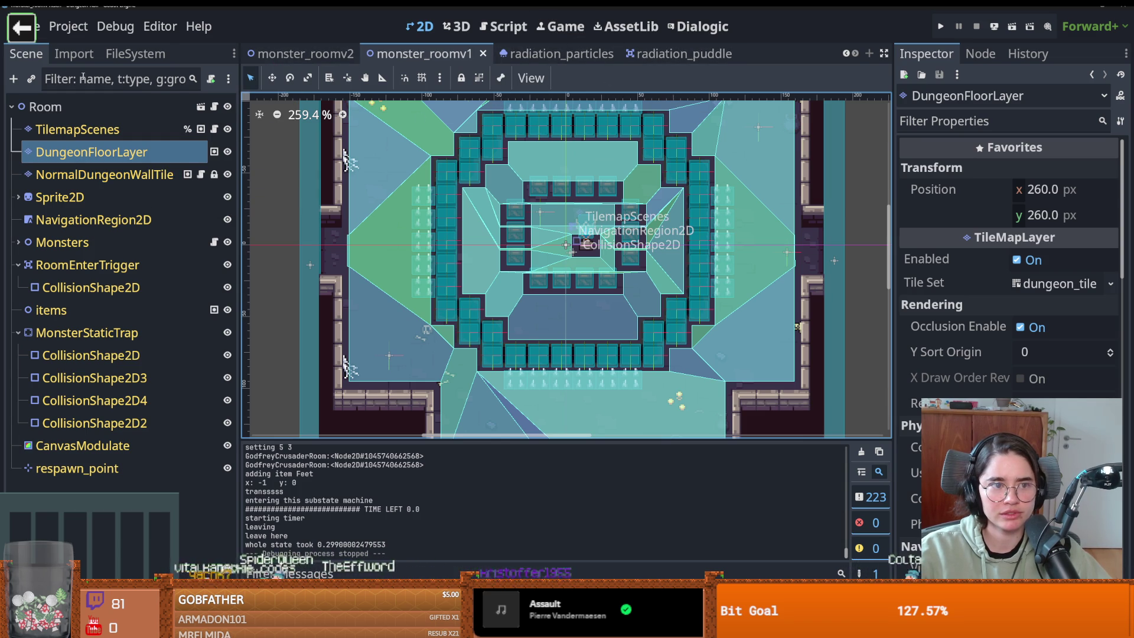
# Step: Filter the FileSystem for 'root' and open root_room.tscn with its node tree shown
pyautogui.click(111, 57)
pyautogui.click(83, 108)
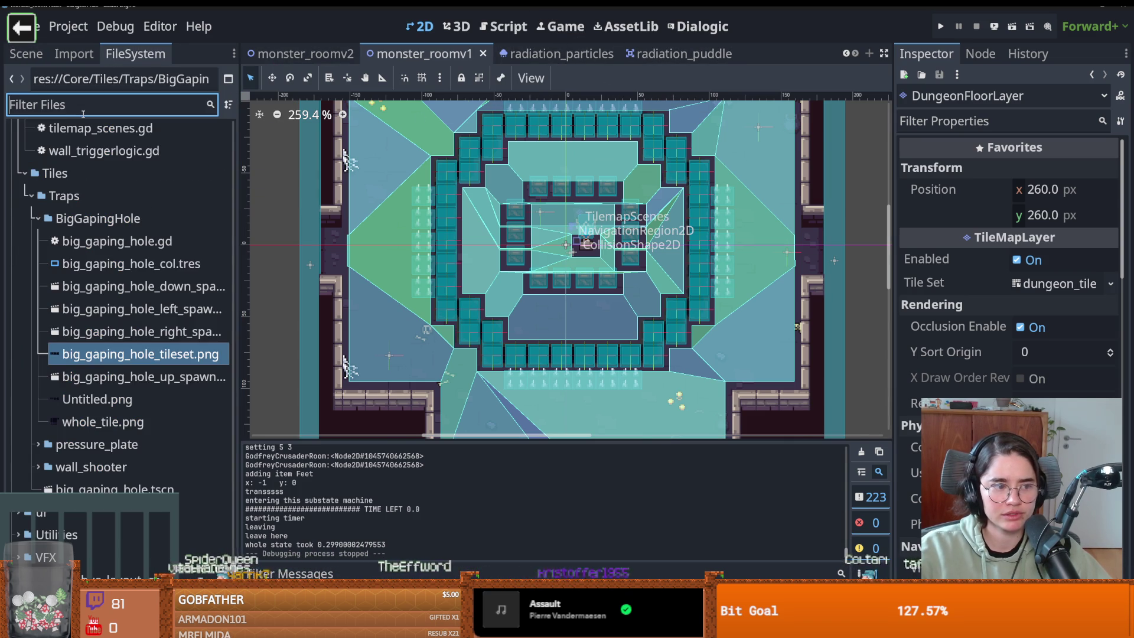
pyautogui.write('root')
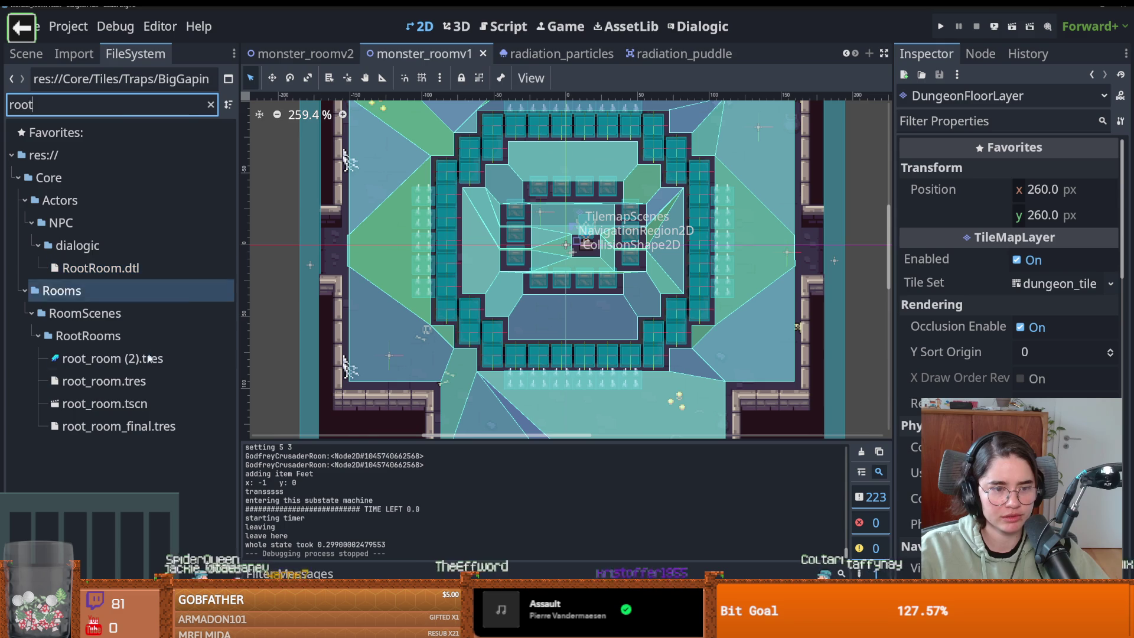
pyautogui.doubleClick(104, 403)
pyautogui.scroll(3, 555, 350)
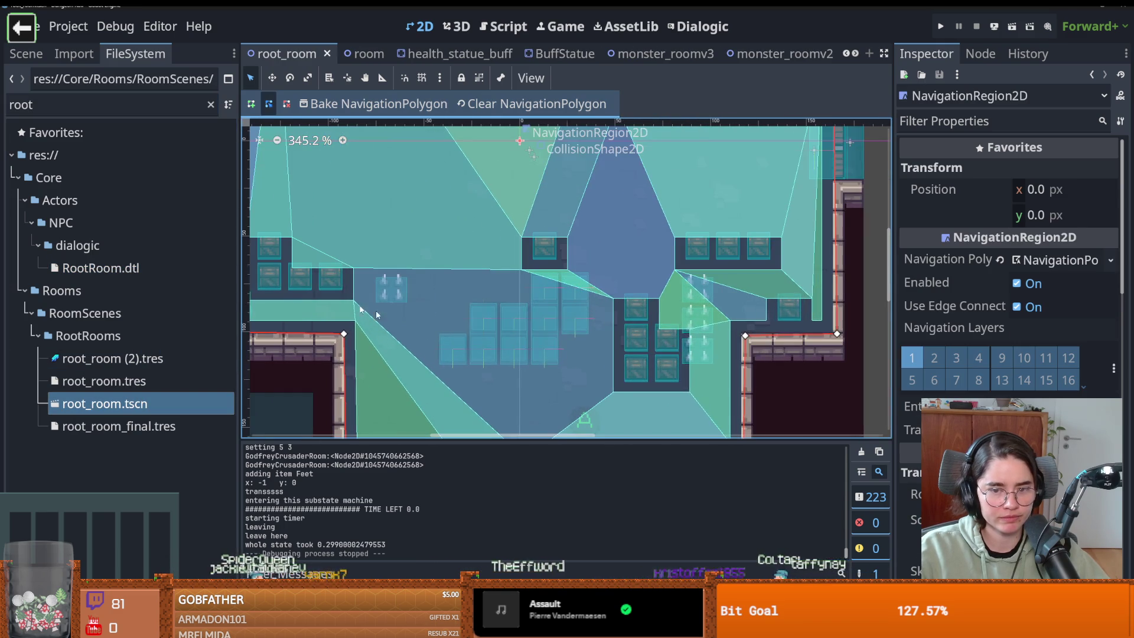
pyautogui.click(26, 54)
# Step: Paint a dungeon atlas tile onto the NormalDungeonWallTile layer of the room
pyautogui.click(104, 174)
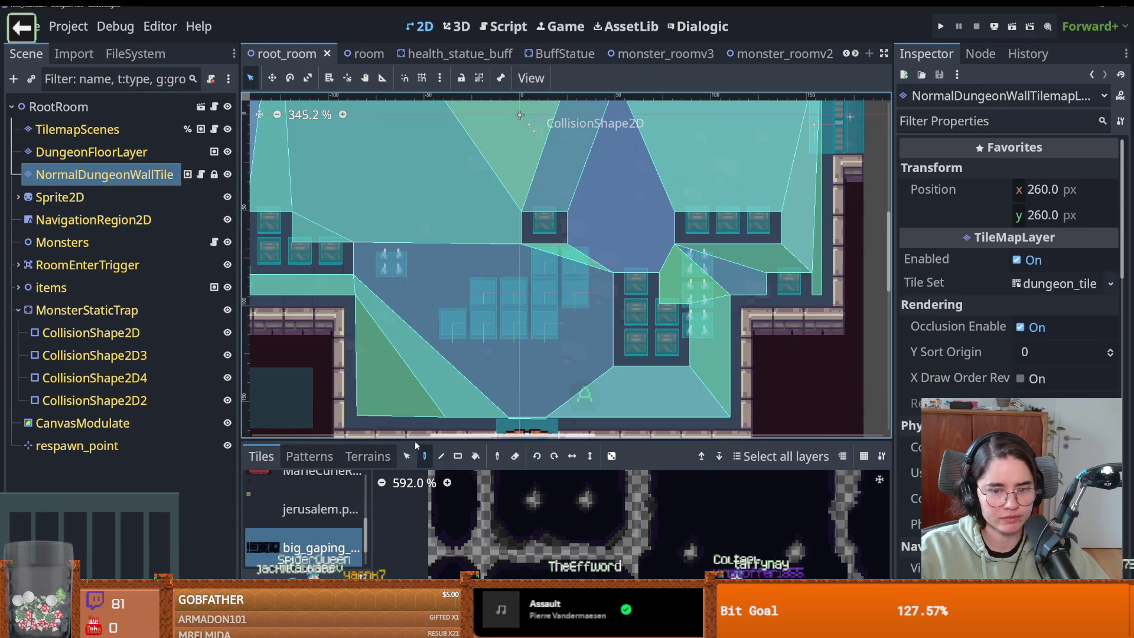
pyautogui.click(310, 456)
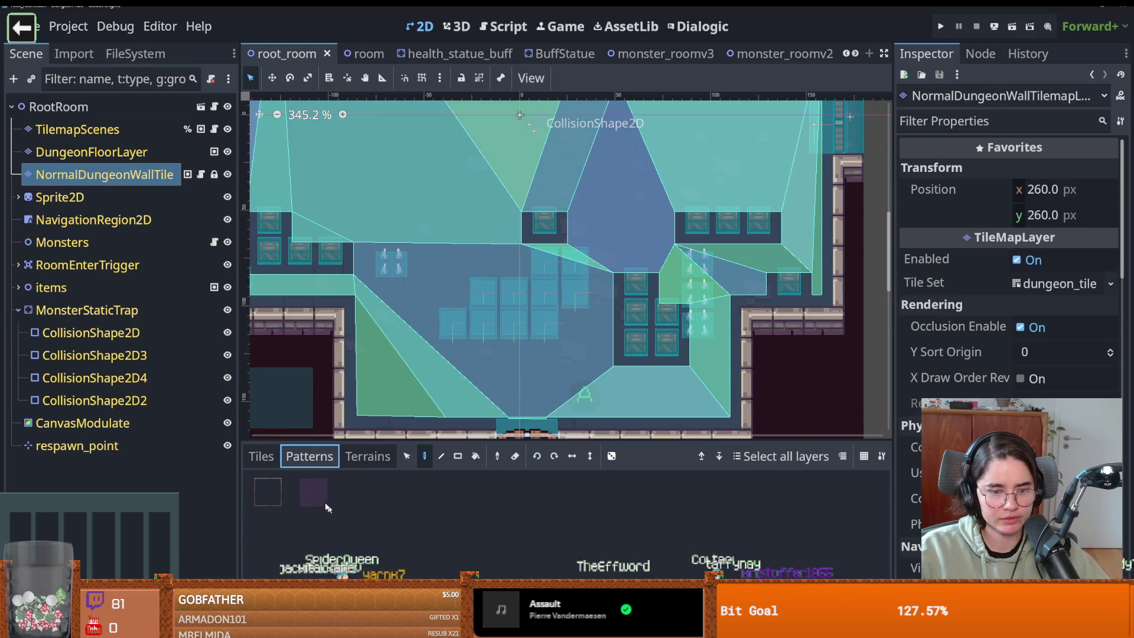
pyautogui.click(254, 458)
pyautogui.scroll(5, 315, 507)
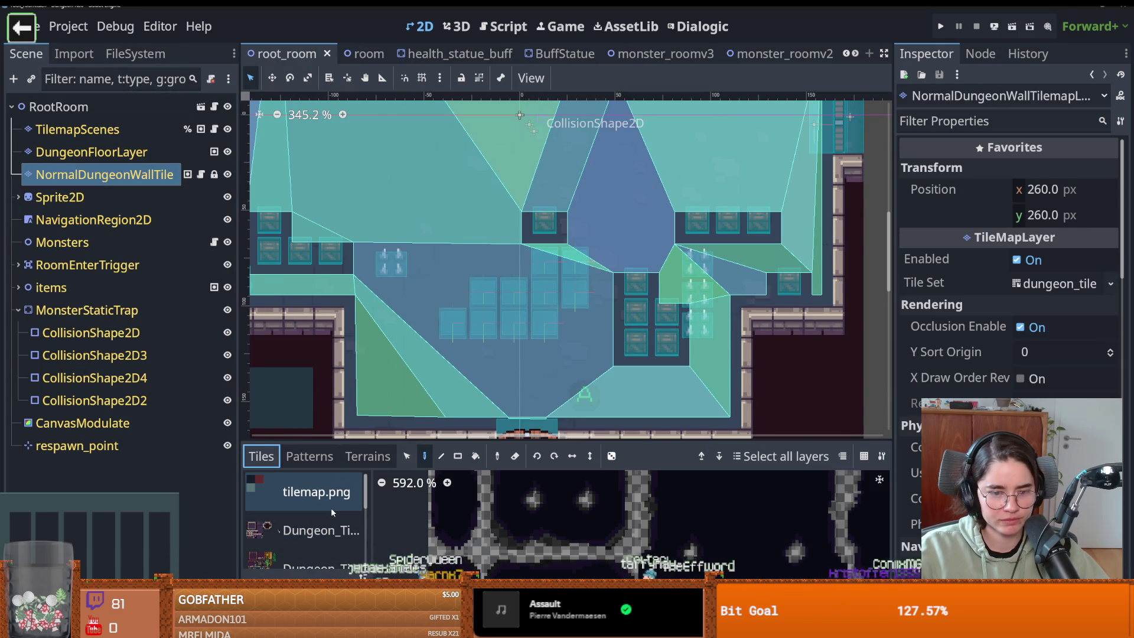
pyautogui.click(319, 530)
pyautogui.scroll(-5, 632, 532)
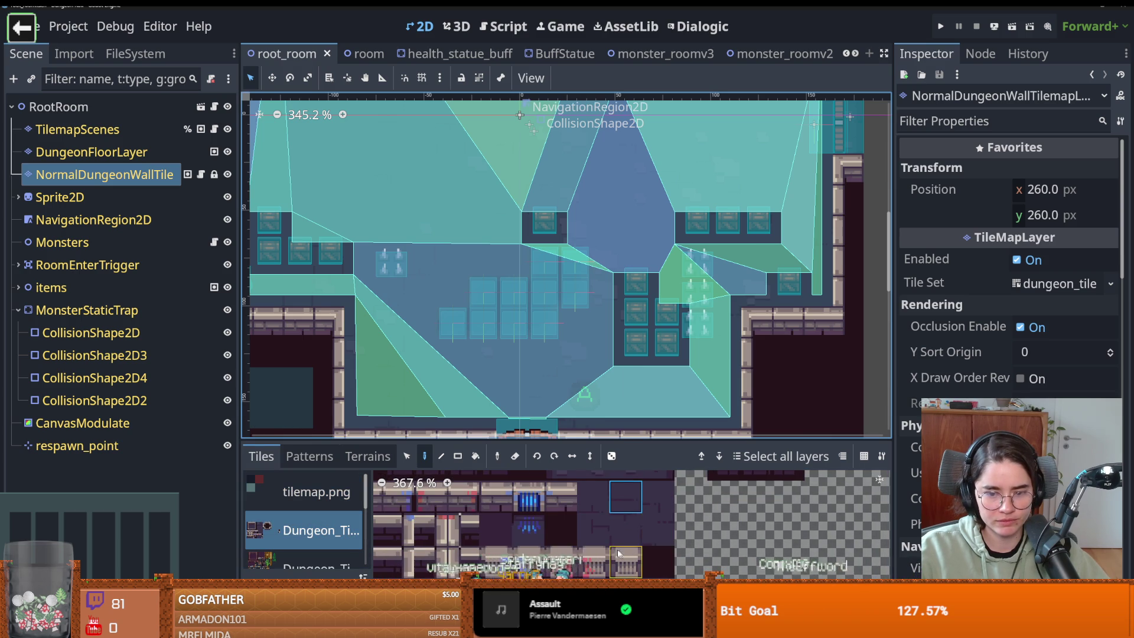
pyautogui.scroll(-3, 620, 553)
pyautogui.scroll(-2, 595, 547)
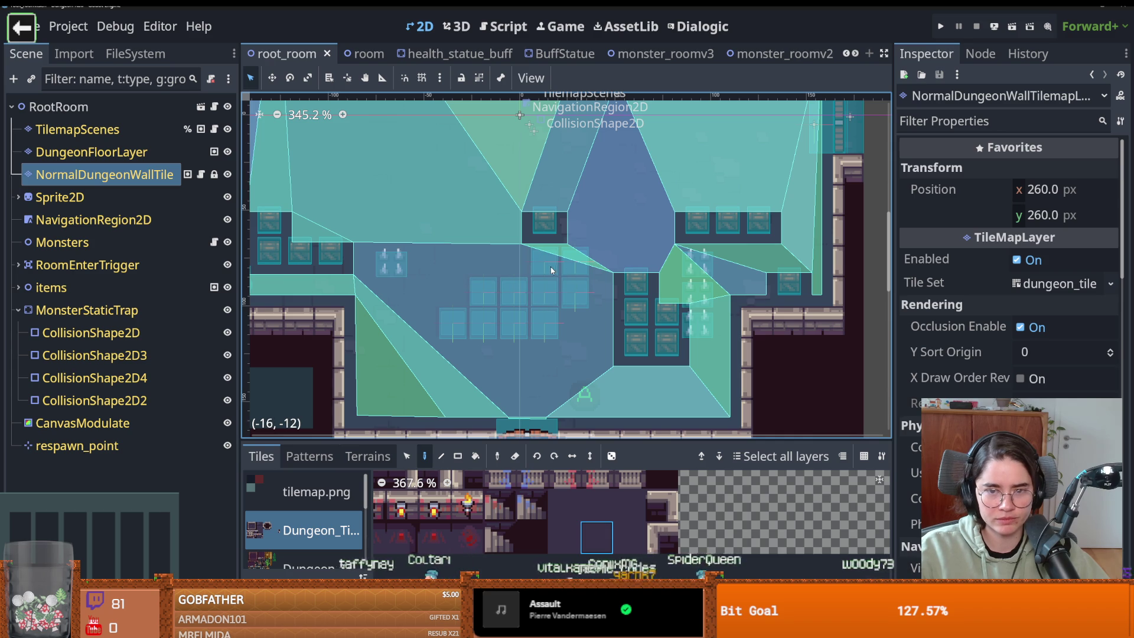
pyautogui.click(572, 294)
# Step: Save and test-run Dungeon Roll as the Crusader, then close it, undo the tile and resave
pyautogui.hotkey('ctrl', 's')
pyautogui.press('F5')
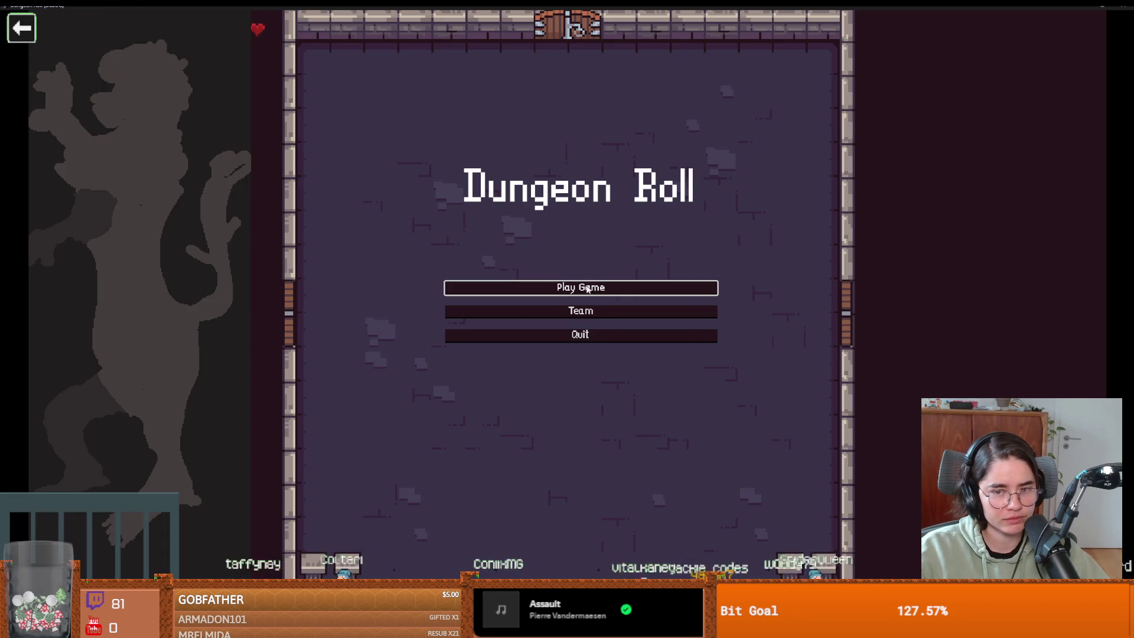
pyautogui.click(517, 288)
pyautogui.press('Return')
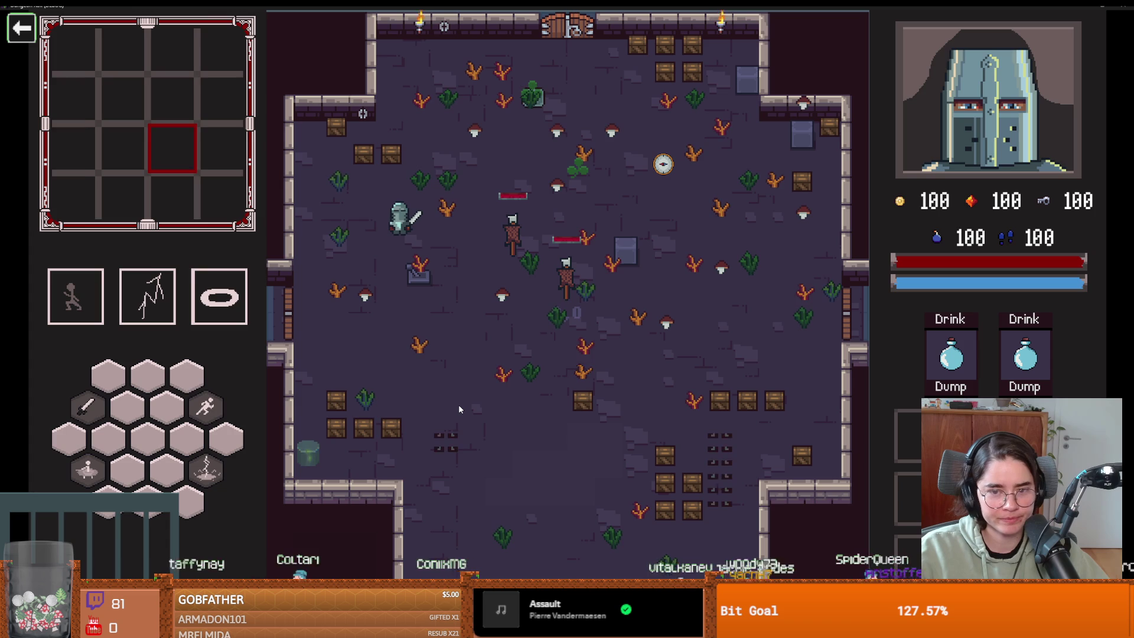
pyautogui.moveTo(664, 5); pyautogui.dragTo(601, 222)
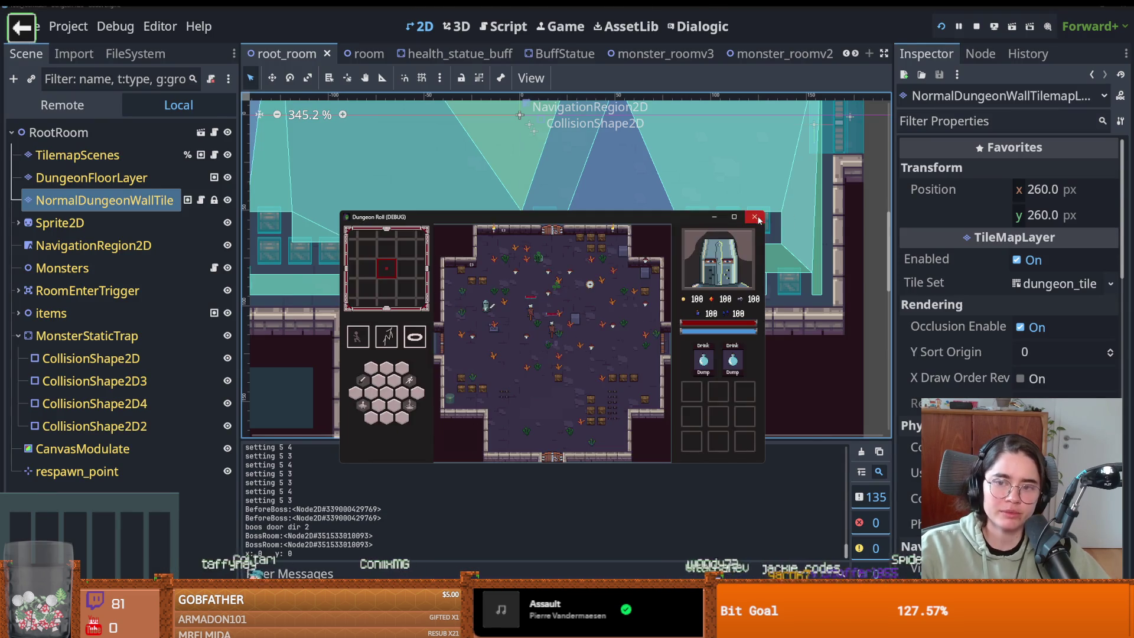
pyautogui.hotkey('alt', 'F4')
pyautogui.hotkey('ctrl', 'z')
pyautogui.hotkey('ctrl', 's')
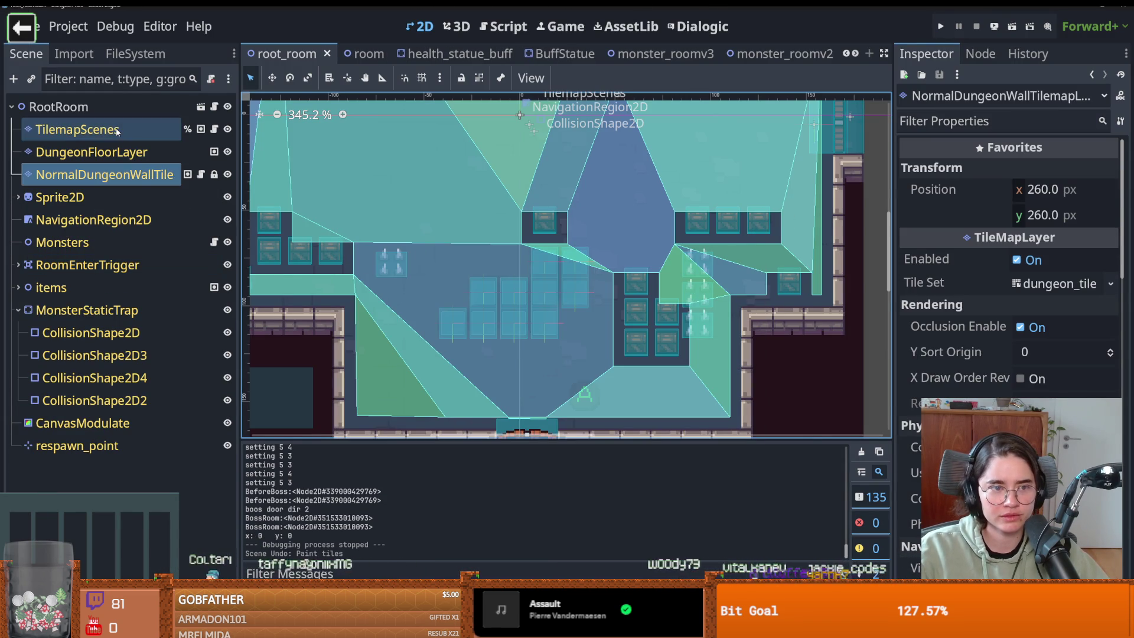
# Step: In the enlarged tileset editor, set atlas tile (7, 9) to Z Index -1
pyautogui.scroll(2, 415, 296)
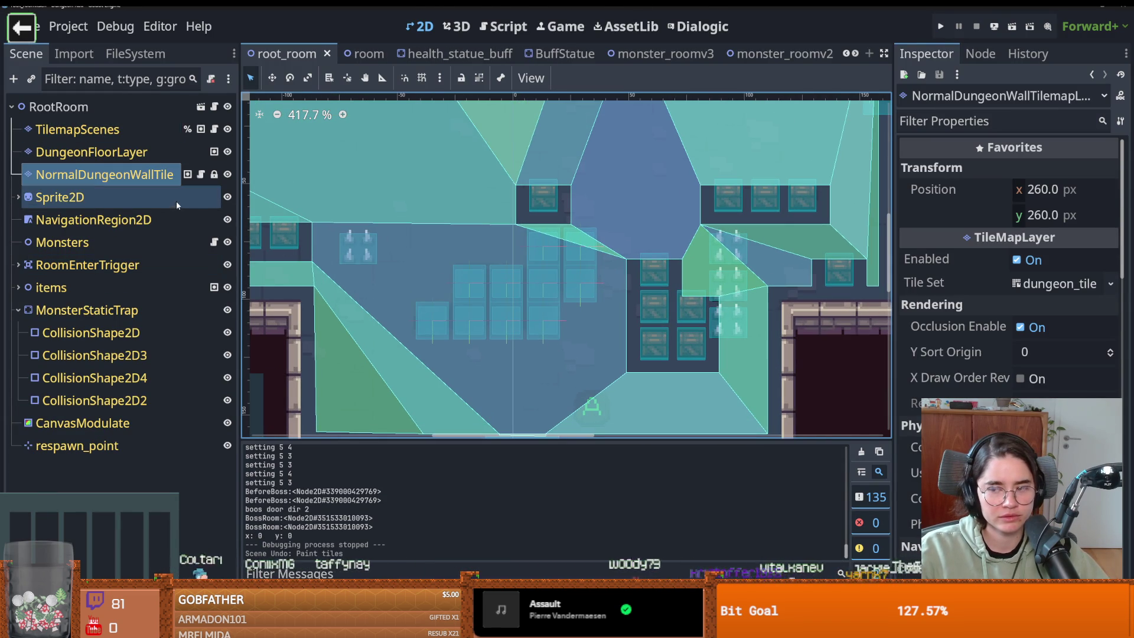
pyautogui.click(480, 572)
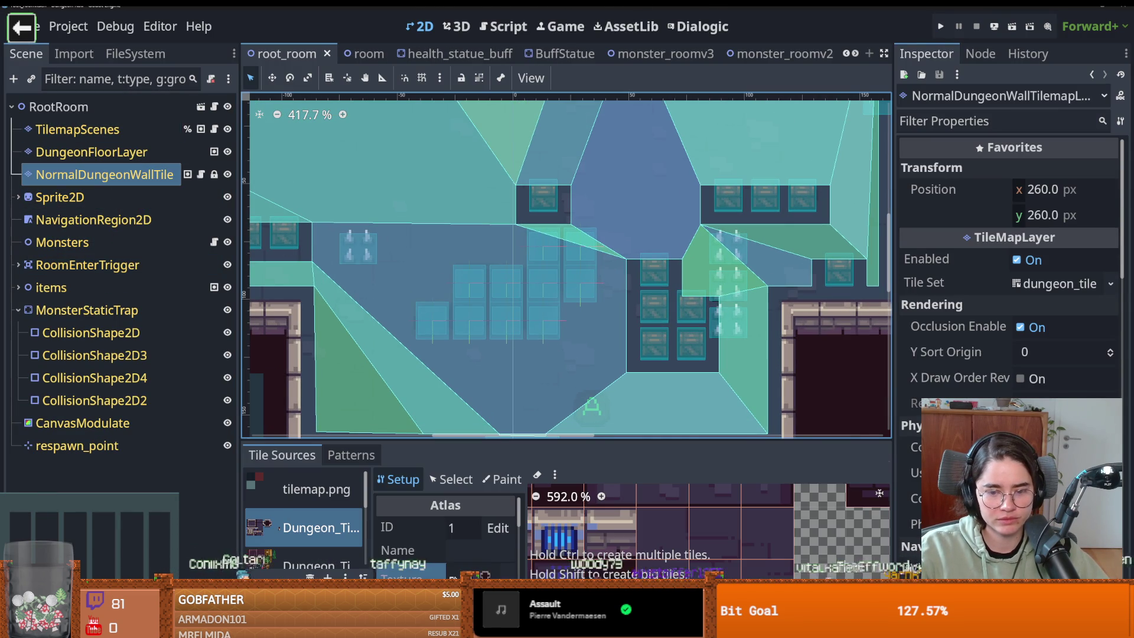
pyautogui.moveTo(684, 443); pyautogui.dragTo(531, 189)
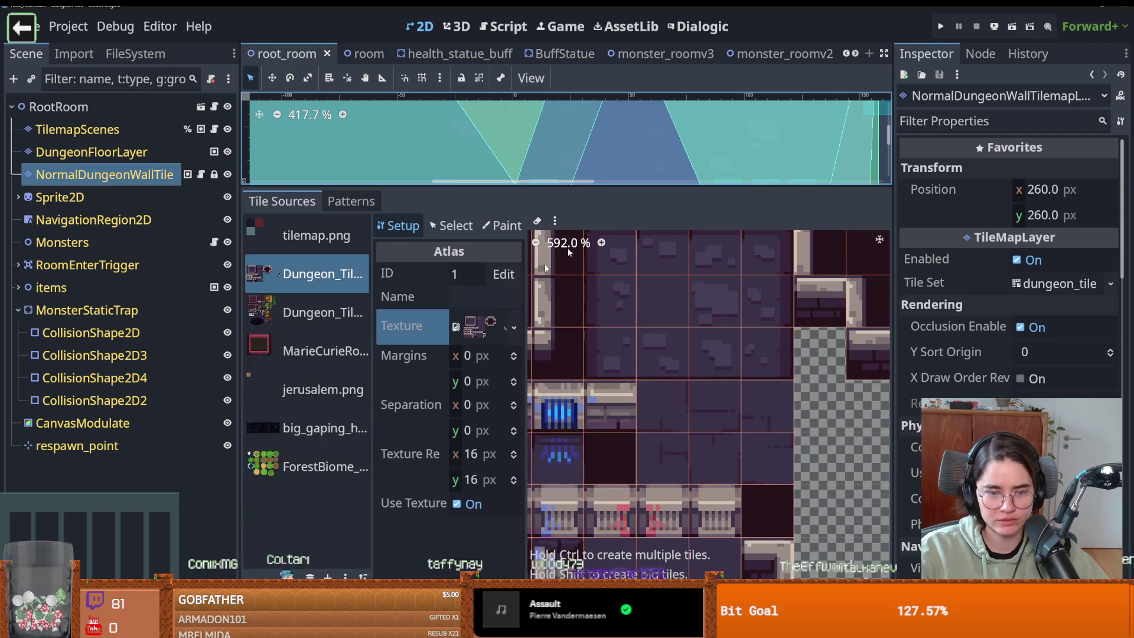
pyautogui.scroll(-2, 595, 480)
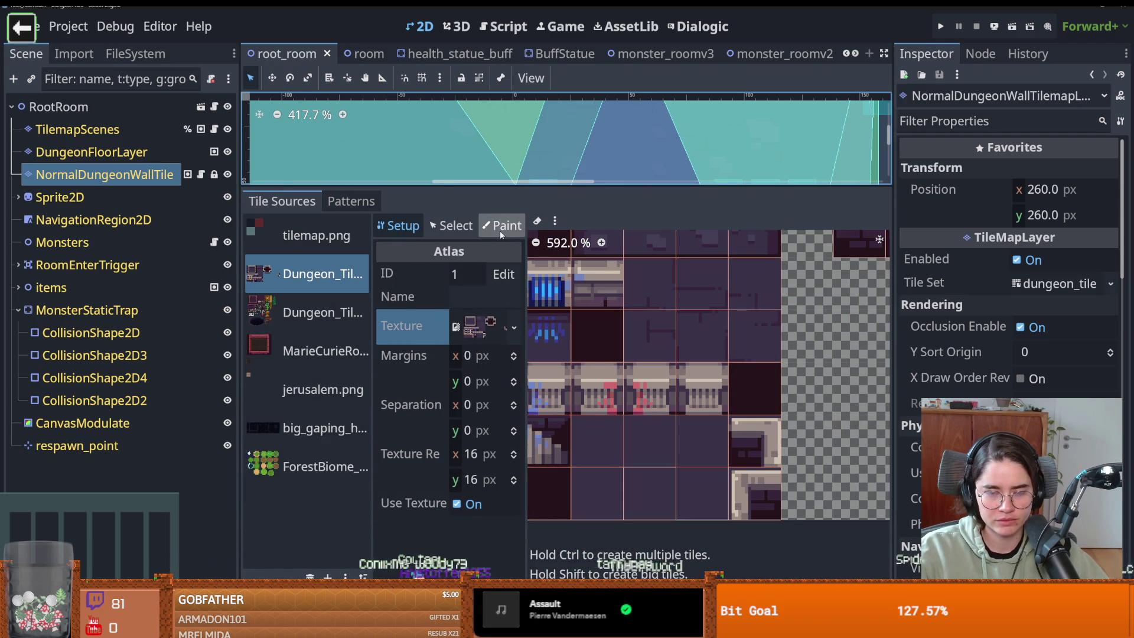
pyautogui.click(452, 226)
pyautogui.click(650, 494)
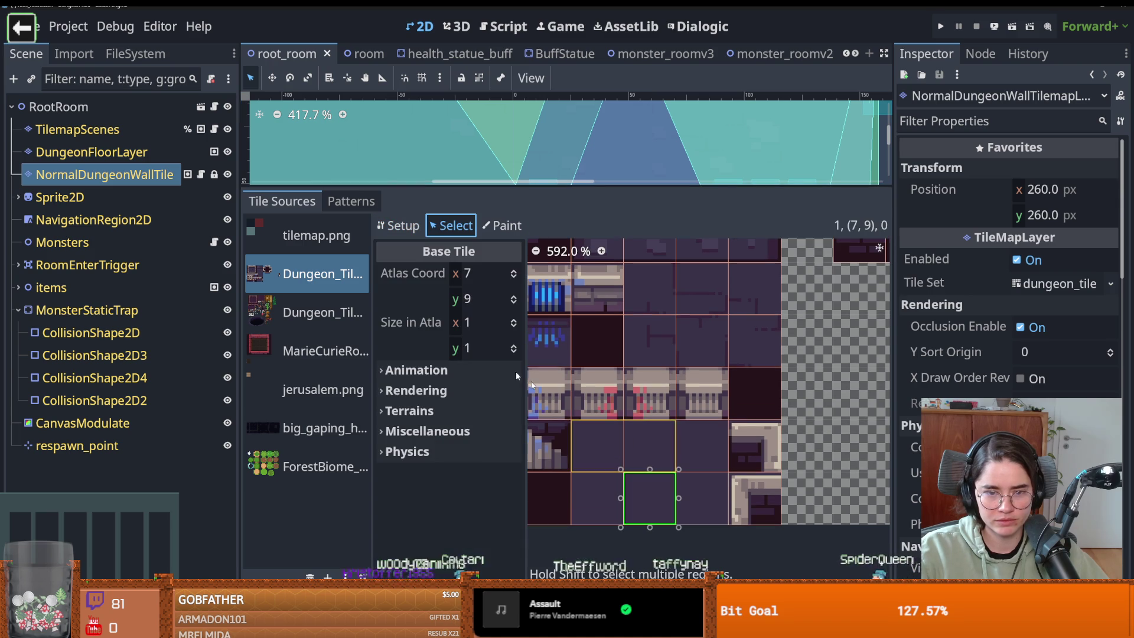
pyautogui.click(421, 391)
pyautogui.scroll(-1, 452, 503)
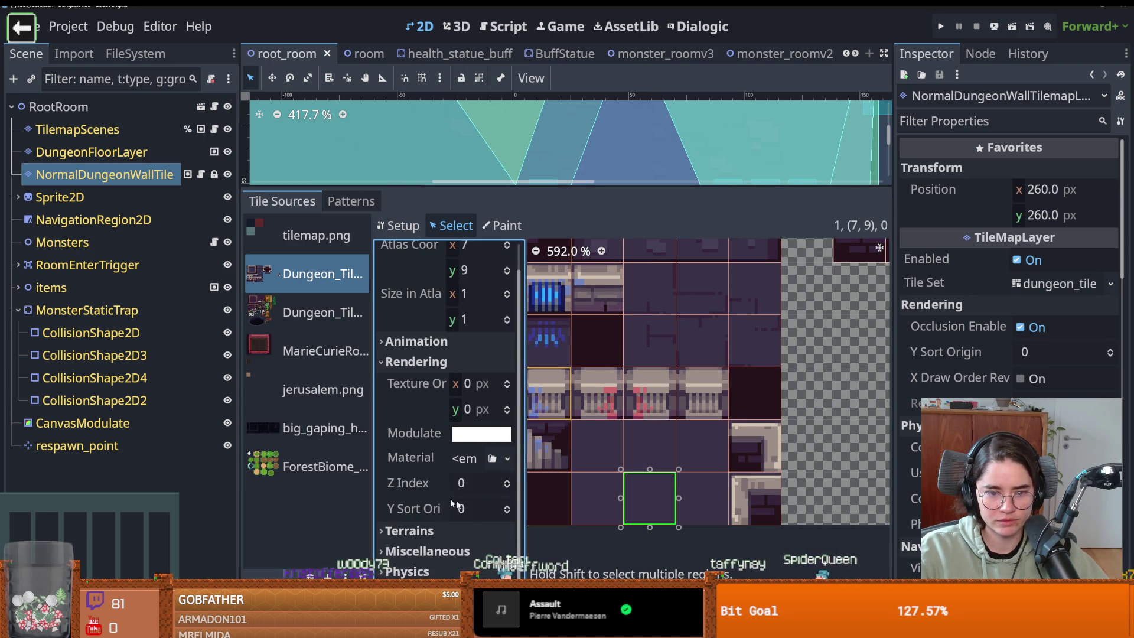
pyautogui.click(512, 493)
pyautogui.hotkey('ctrl', 's')
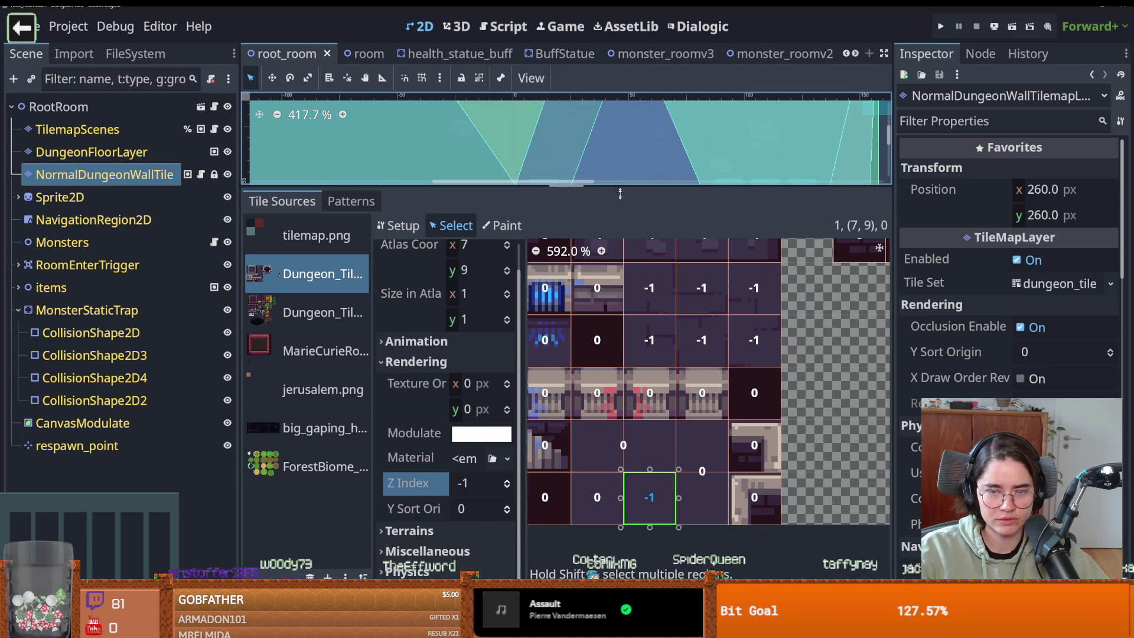
# Step: Shrink the tileset panel and repaint one wall tile in the room
pyautogui.moveTo(622, 186); pyautogui.dragTo(622, 444)
pyautogui.click(590, 627)
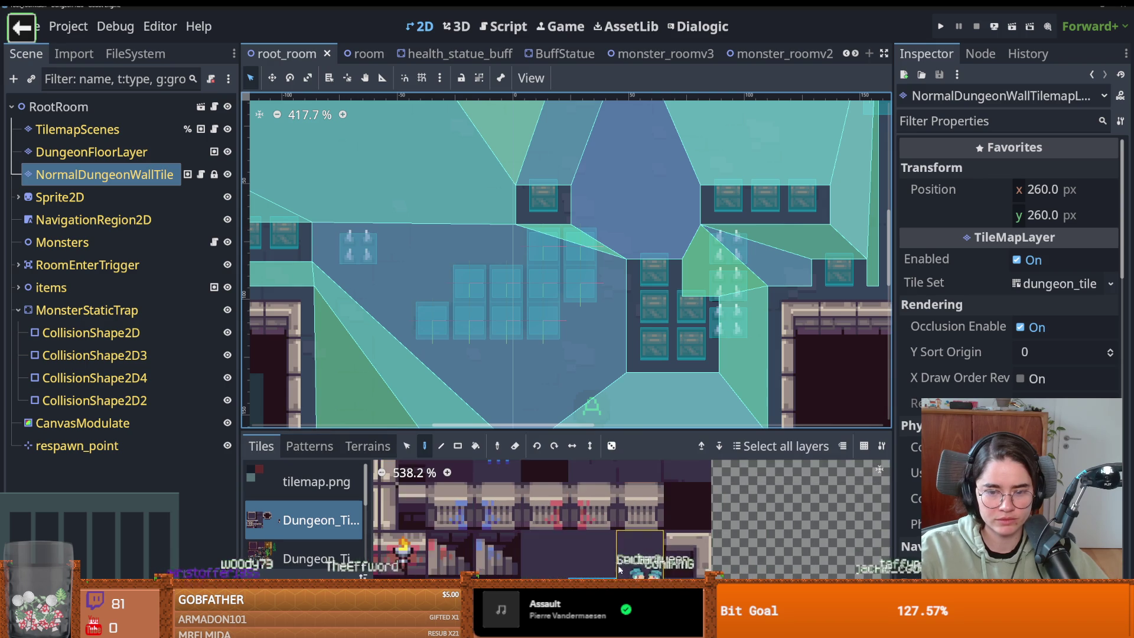
pyautogui.click(546, 293)
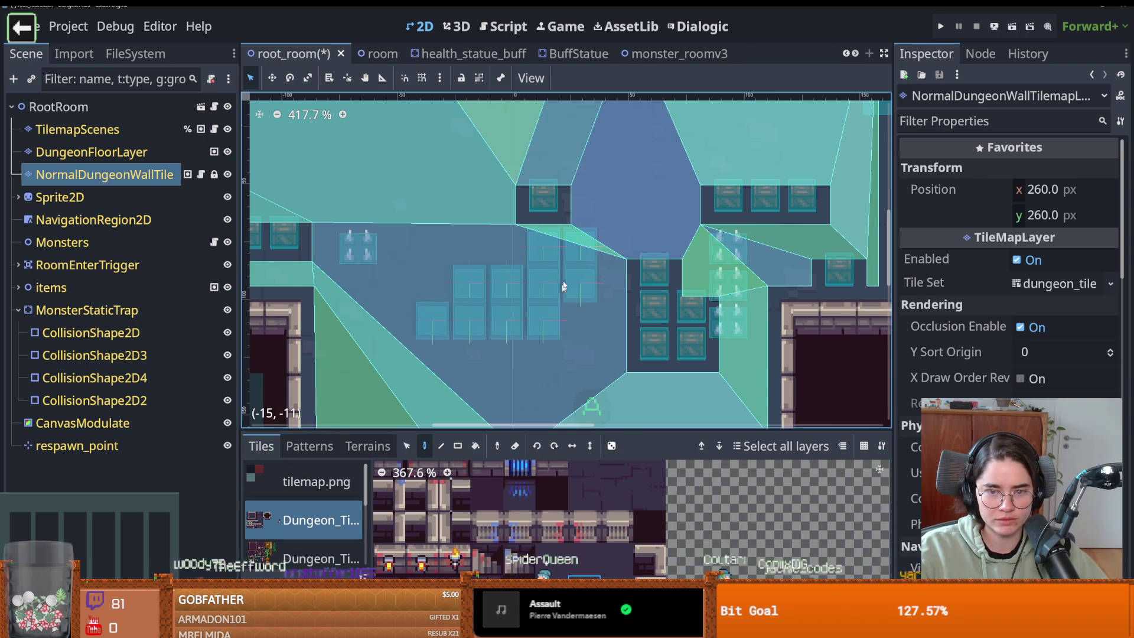
# Step: Save root_room, test-play it as the Crusader walking around, then switch to Aseprite
pyautogui.hotkey('ctrl', 's')
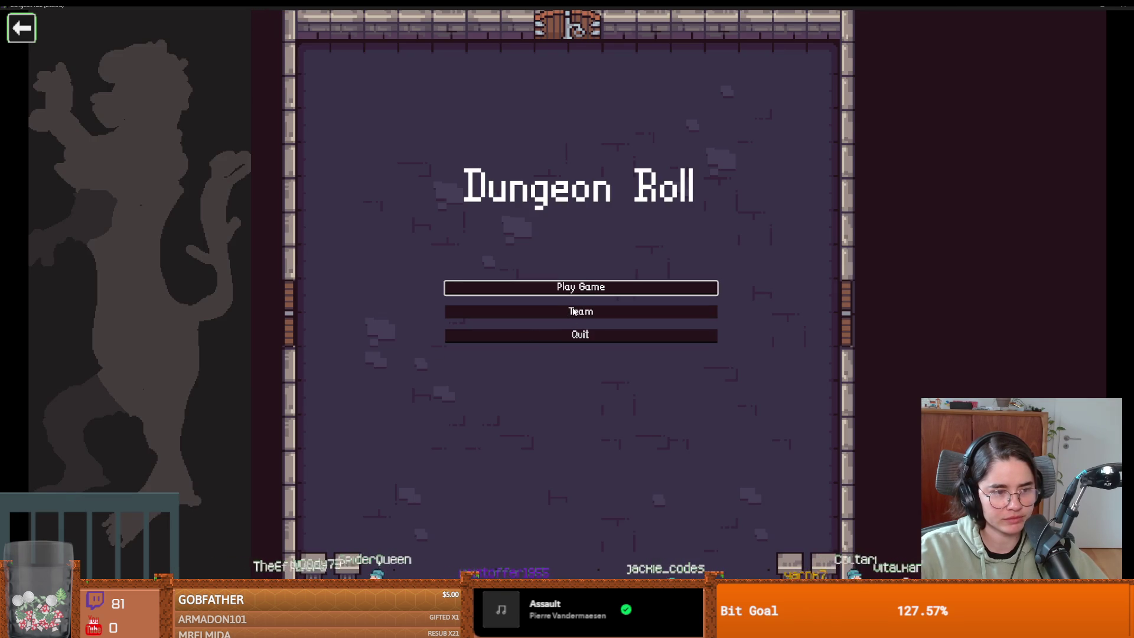
pyautogui.click(548, 290)
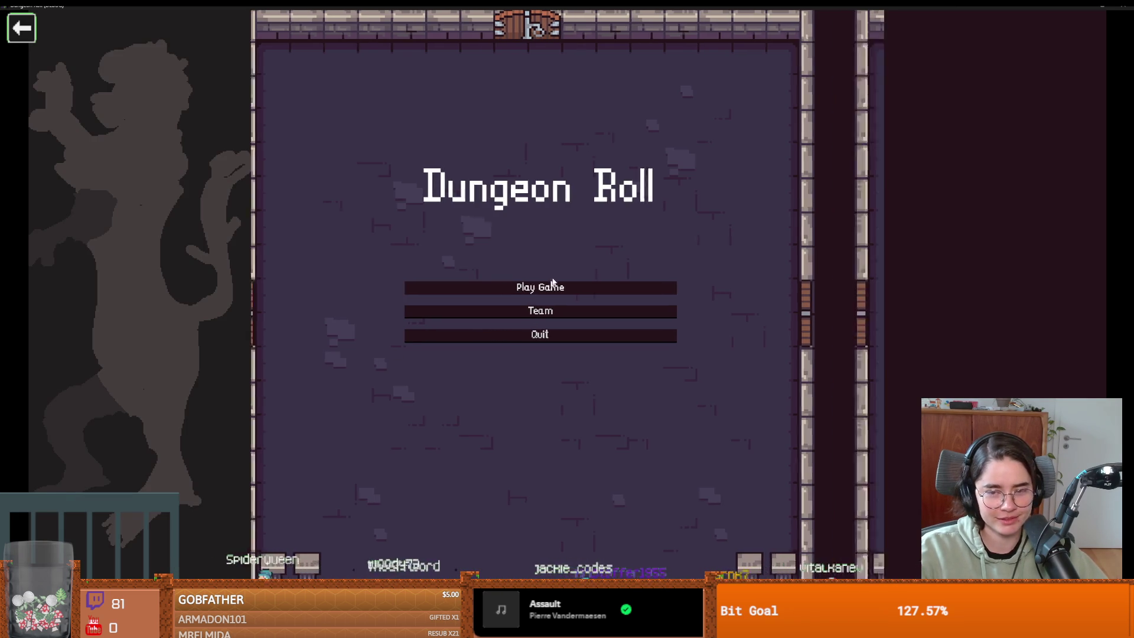
pyautogui.click(492, 233)
pyautogui.press('s')
pyautogui.press('d')
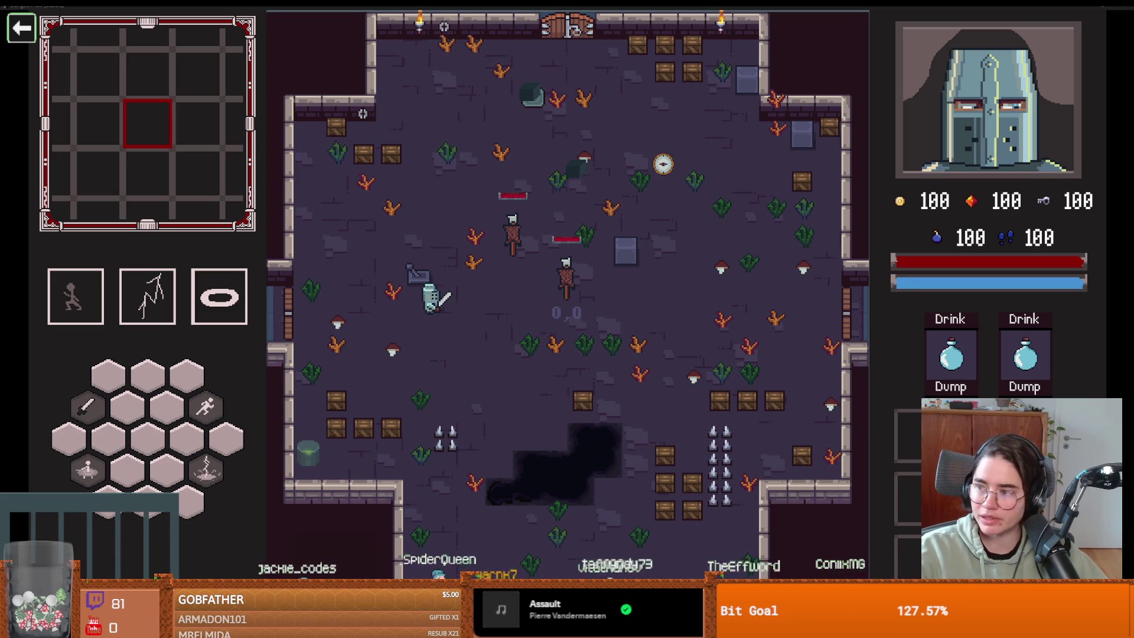
pyautogui.hotkey('alt', 'Tab')
pyautogui.scroll(1, 435, 379)
# Step: Magic Wand-select all light-grey border pixels of the hole tileset
pyautogui.press('b')
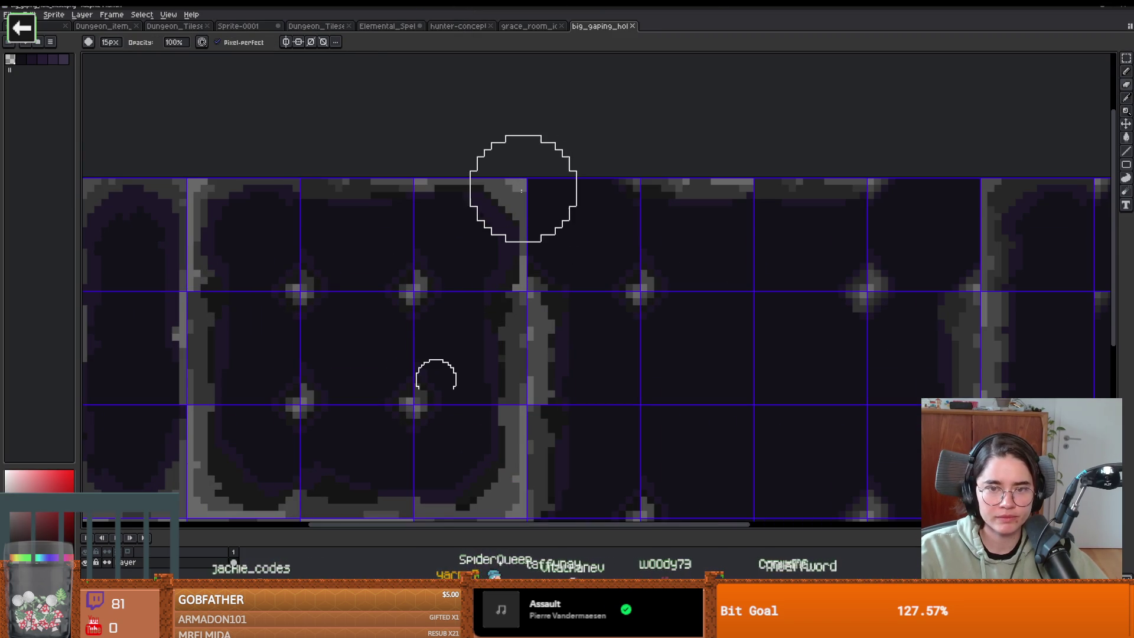
pyautogui.scroll(-2, 524, 189)
pyautogui.press('w')
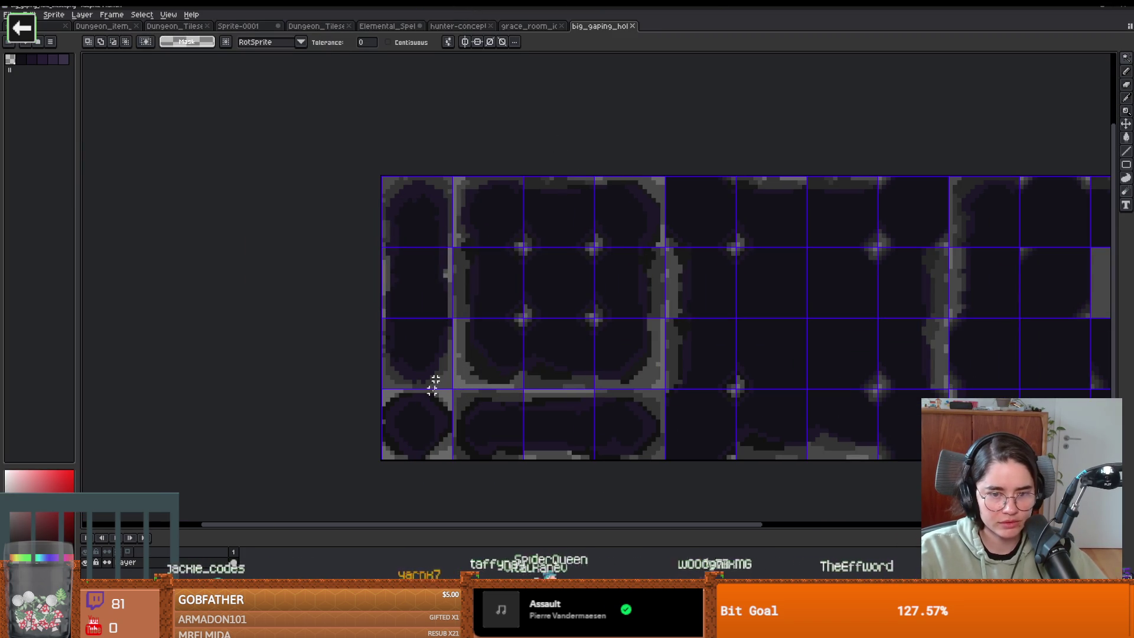
pyautogui.click(440, 380)
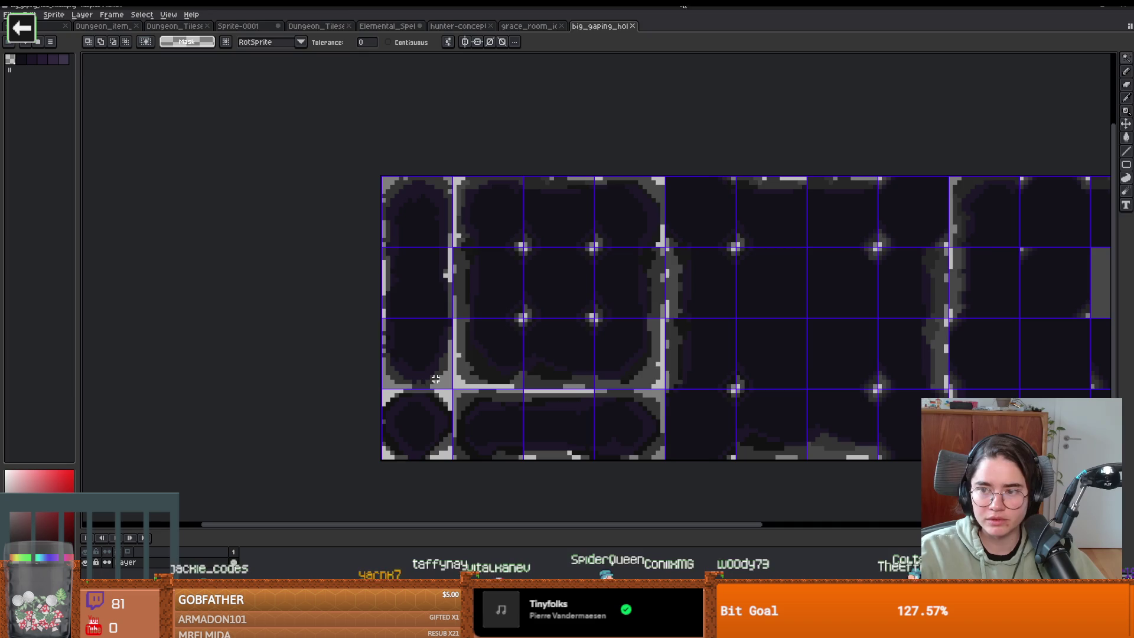
# Step: Close the running game, save root_room and launch the project again
pyautogui.hotkey('alt', 'Tab')
pyautogui.hotkey('alt', 'F4')
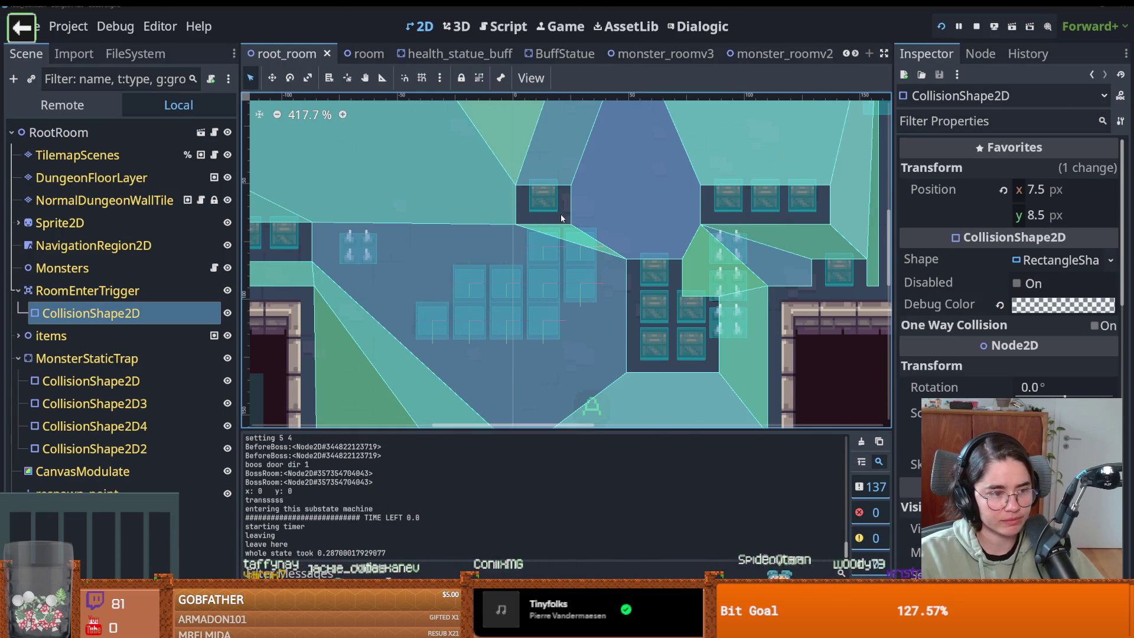
pyautogui.hotkey('ctrl', 's')
pyautogui.click(948, 25)
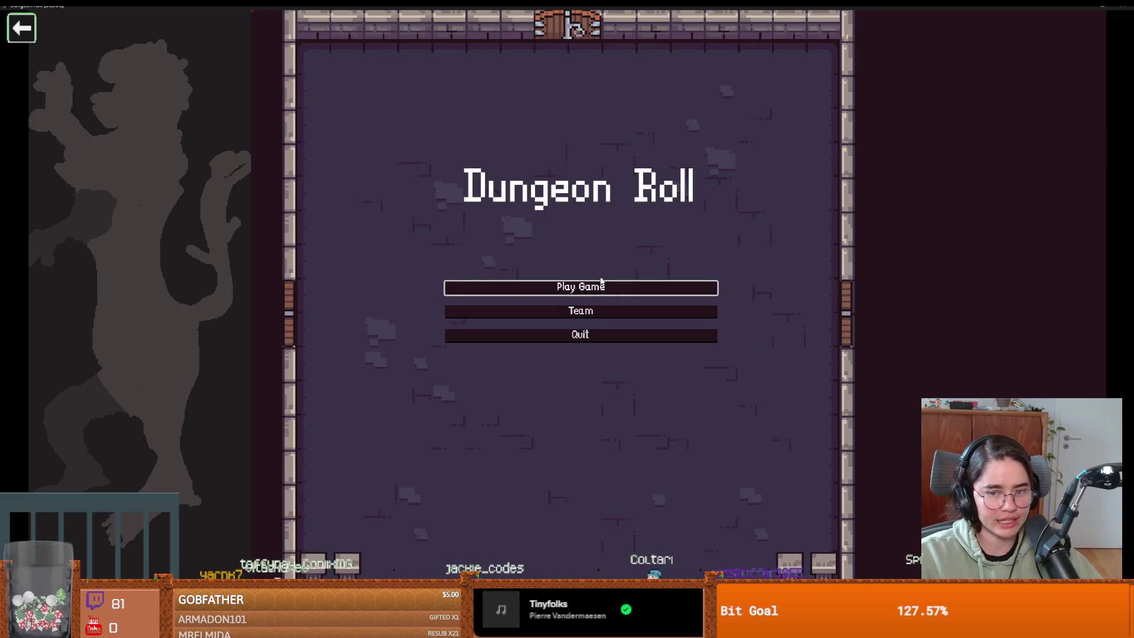
# Step: Test-play the room as the Crusader, then reselect the tileset's grey border pixels in Aseprite
pyautogui.click(601, 284)
pyautogui.click(508, 171)
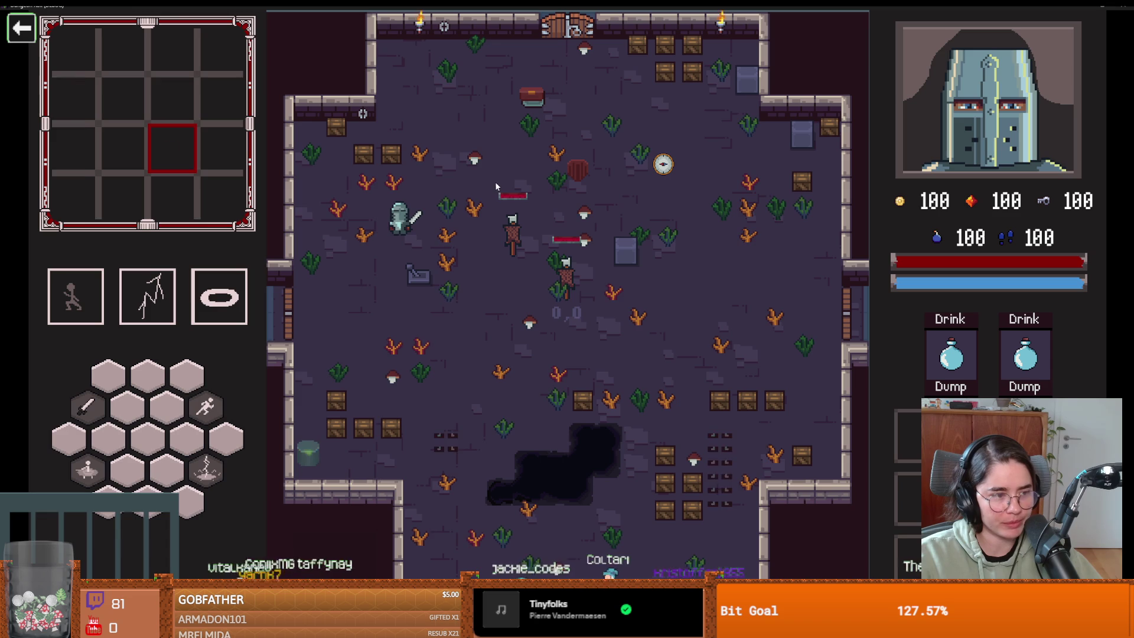
pyautogui.press('s')
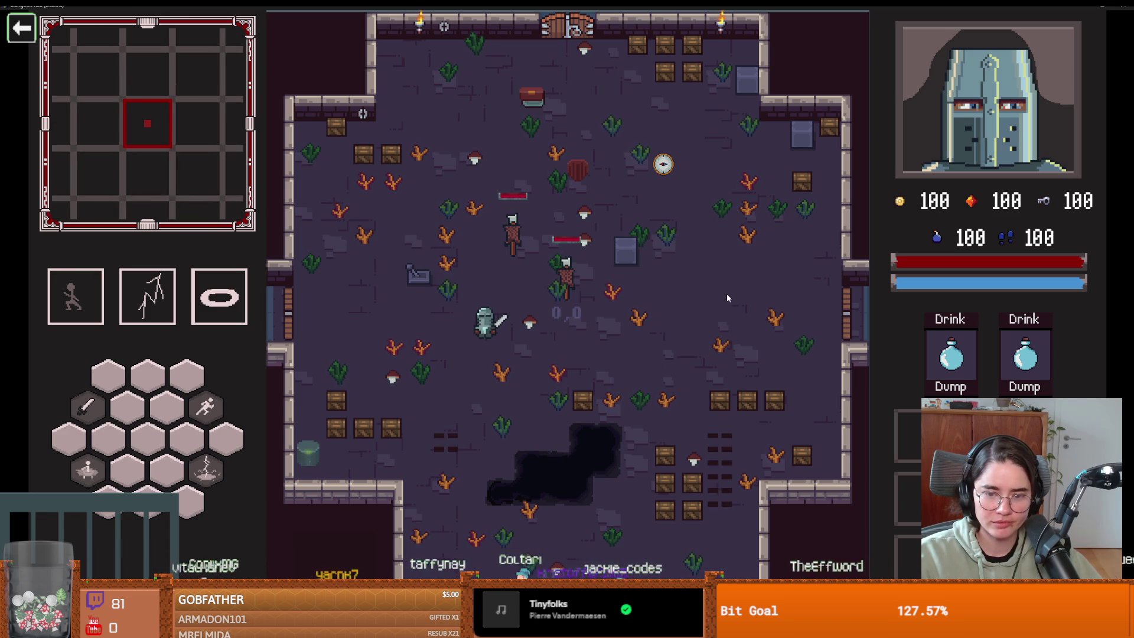
pyautogui.press('a')
pyautogui.press('s')
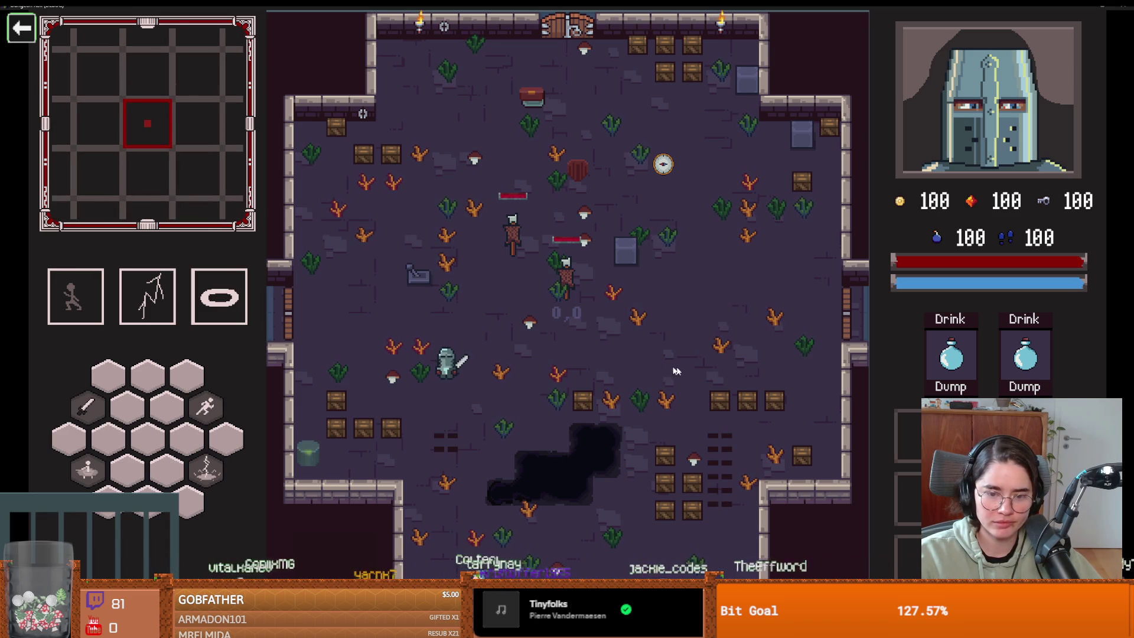
pyautogui.hotkey('alt', 'Tab')
pyautogui.click(438, 372)
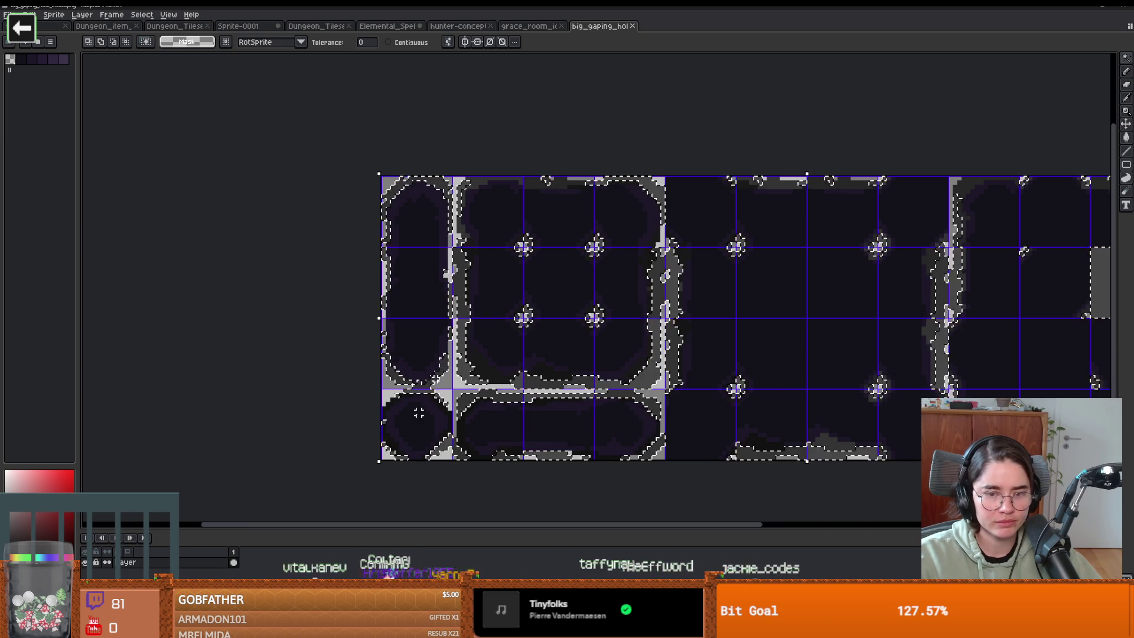
# Step: Try deleting and then red-filling the selected border pixels, undoing both
pyautogui.press('Delete')
pyautogui.hotkey('ctrl', 'z')
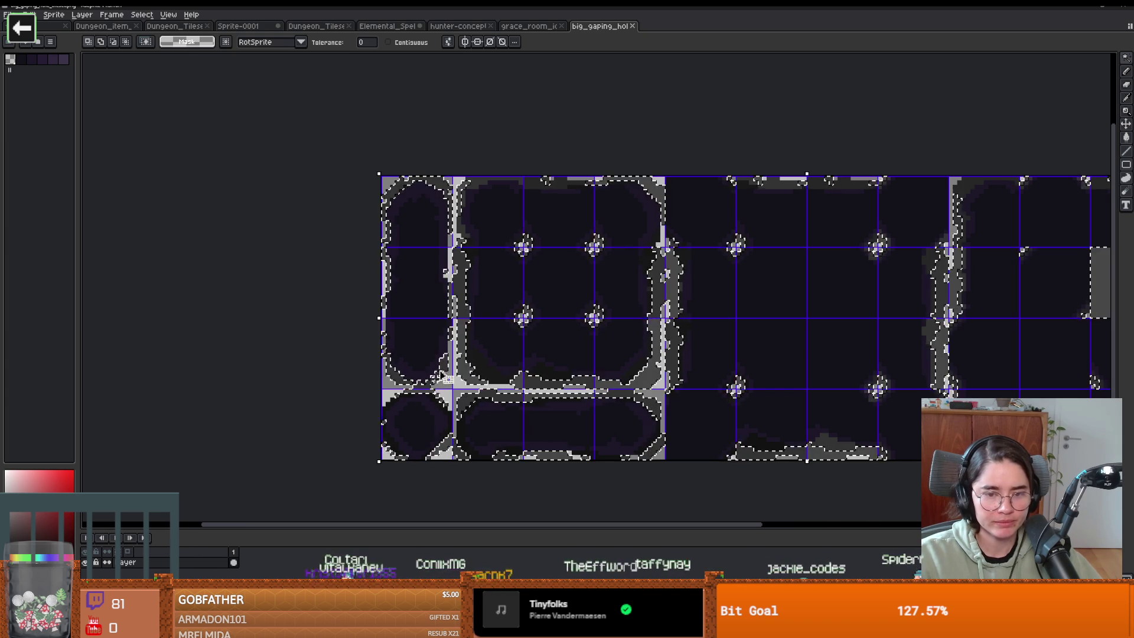
pyautogui.press('f')
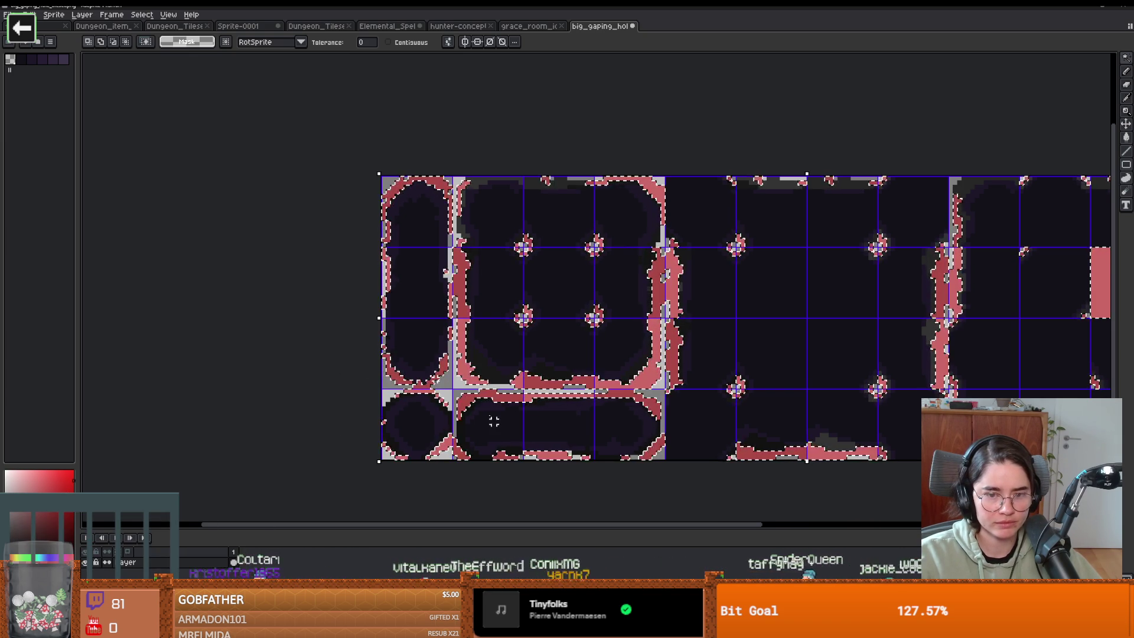
pyautogui.hotkey('ctrl', 'z')
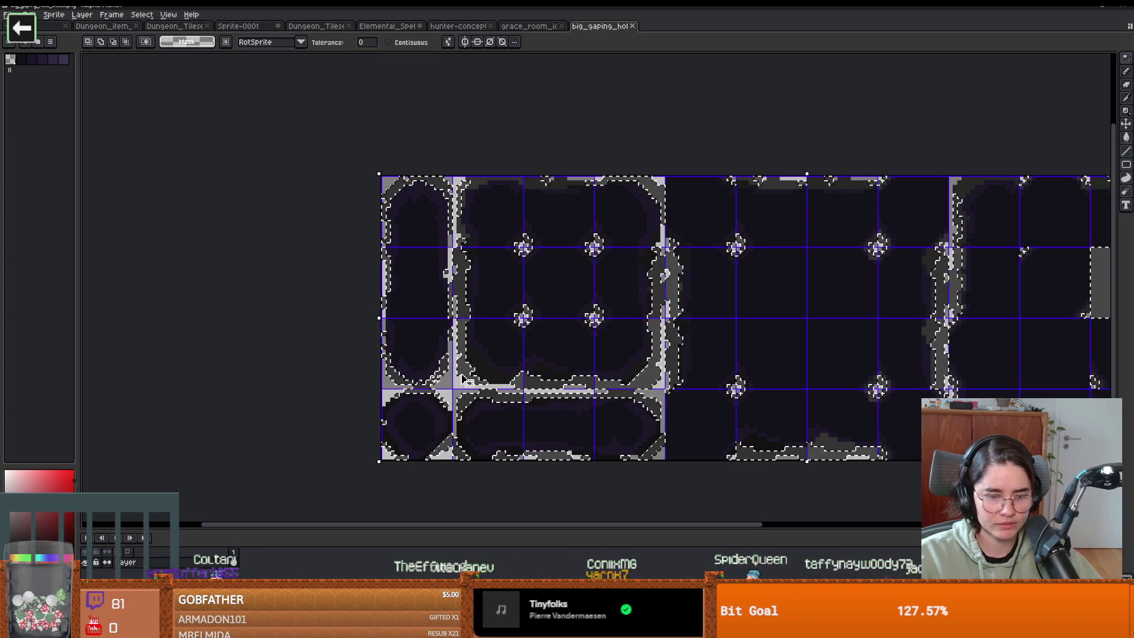
# Step: Set the working colour to dark grey RGB 8,8,8 with alpha 127
pyautogui.press('i')
pyautogui.press('w')
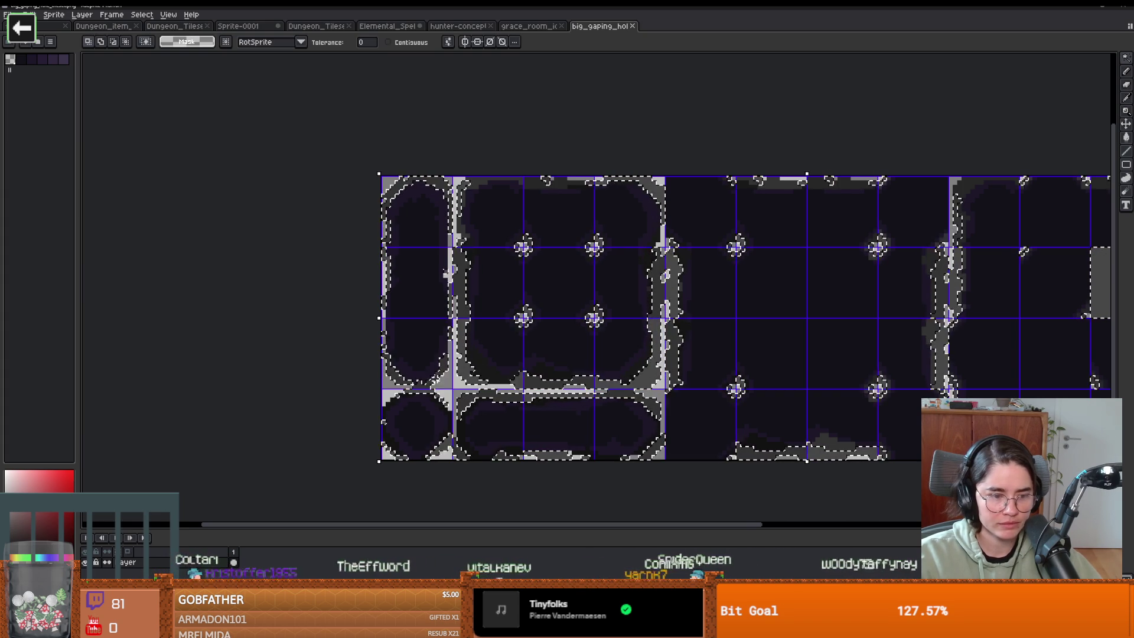
pyautogui.click(35, 520)
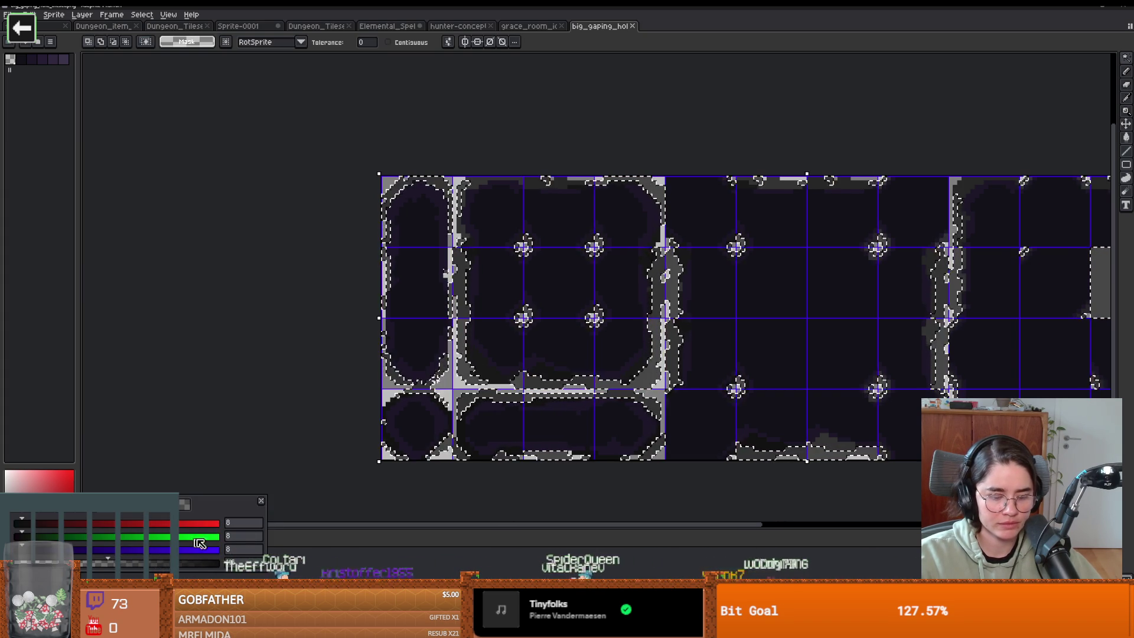
pyautogui.click(307, 373)
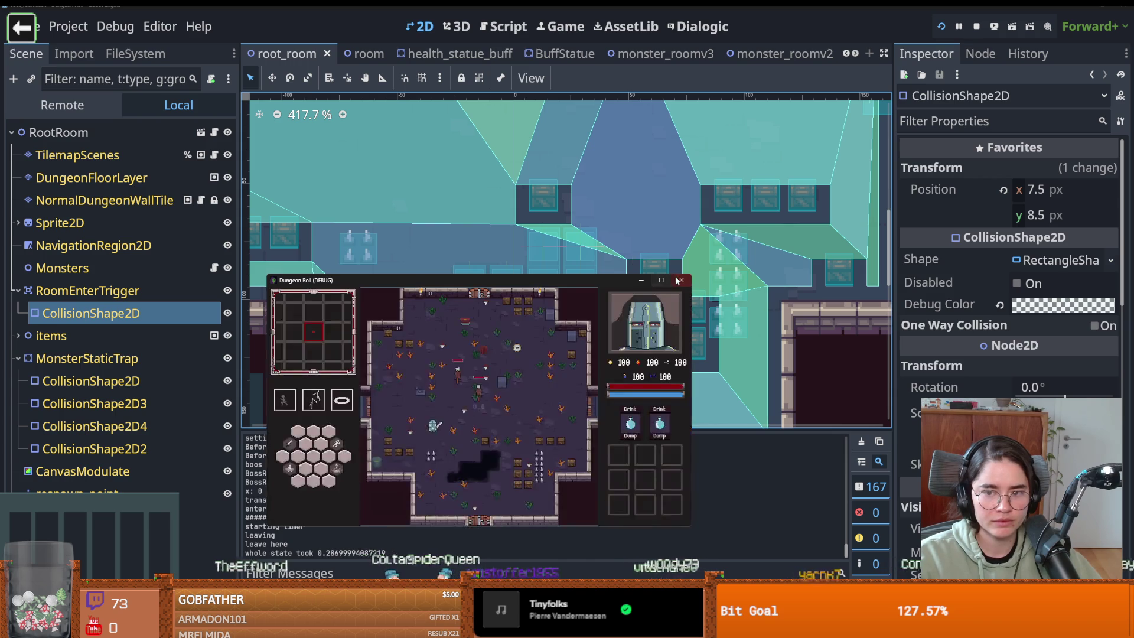
# Step: Restart the game with the reimported art and start a new run as the Crusader
pyautogui.click(680, 280)
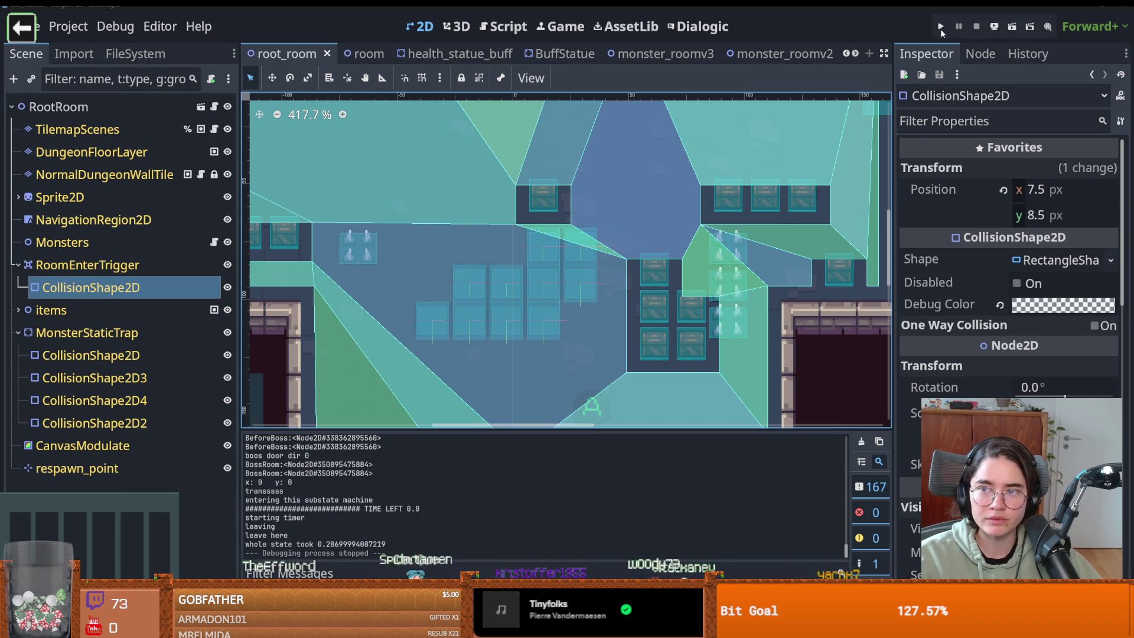
pyautogui.press('F5')
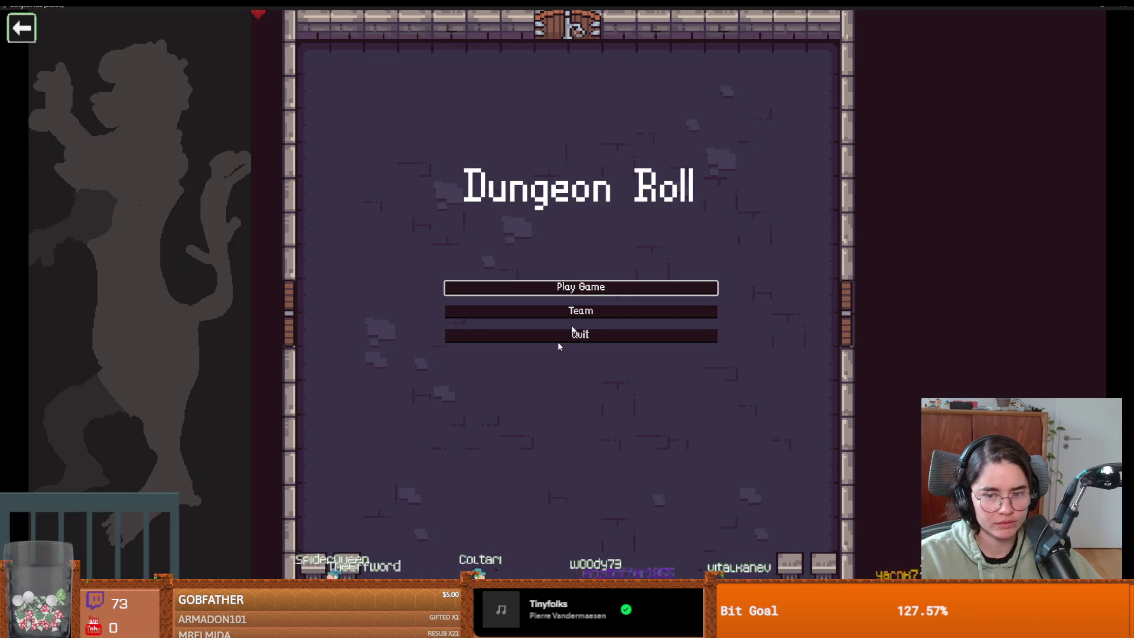
pyautogui.click(538, 286)
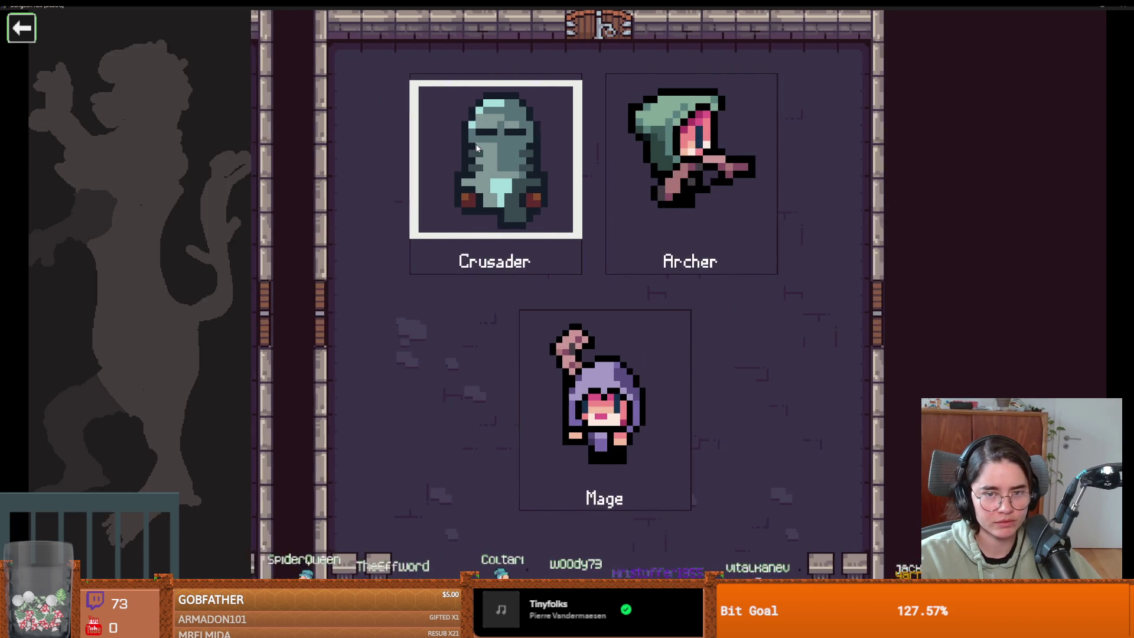
pyautogui.press('Return')
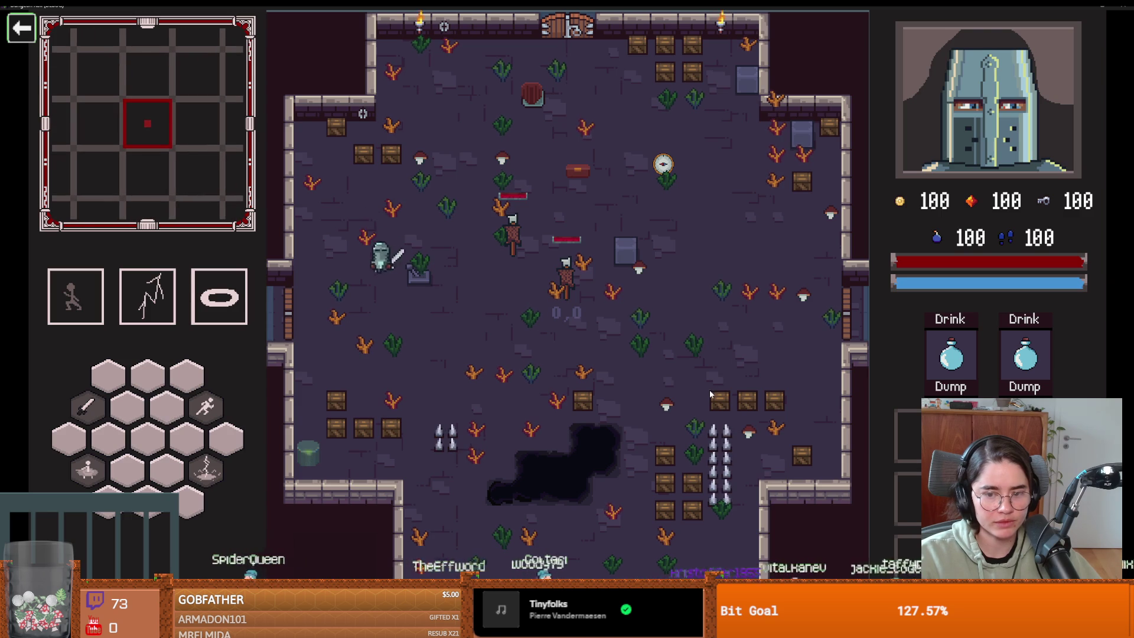
# Step: Walk the knight around, cast lightning twice, then stop the game with F8
pyautogui.press('s')
pyautogui.press('s')
pyautogui.press('d')
pyautogui.press('d')
pyautogui.press('a')
pyautogui.press('w')
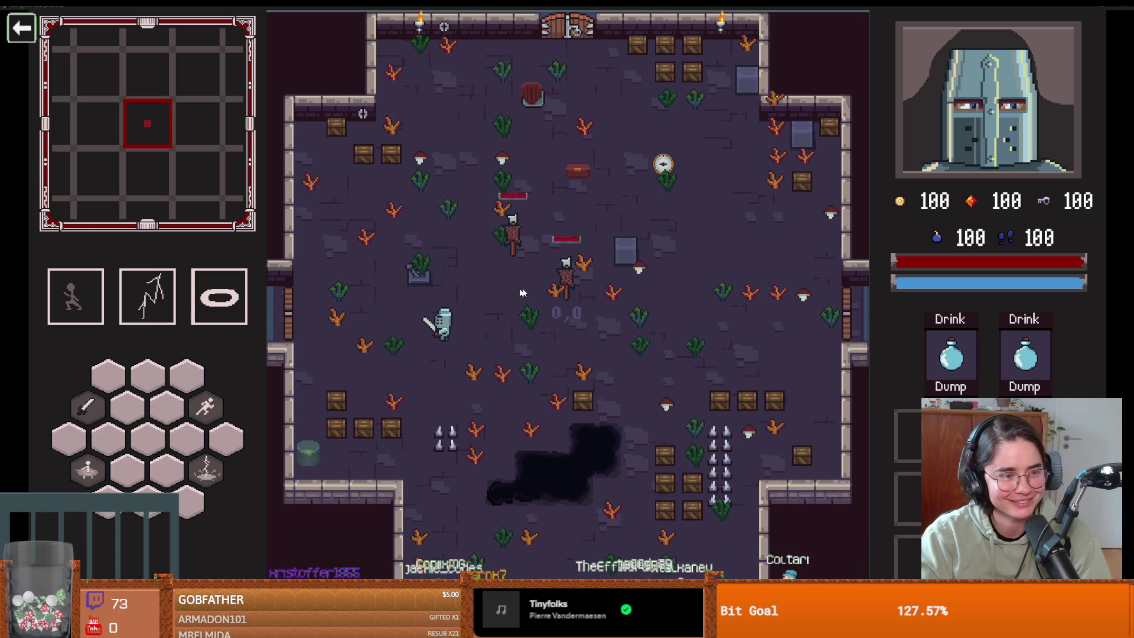
pyautogui.press('a')
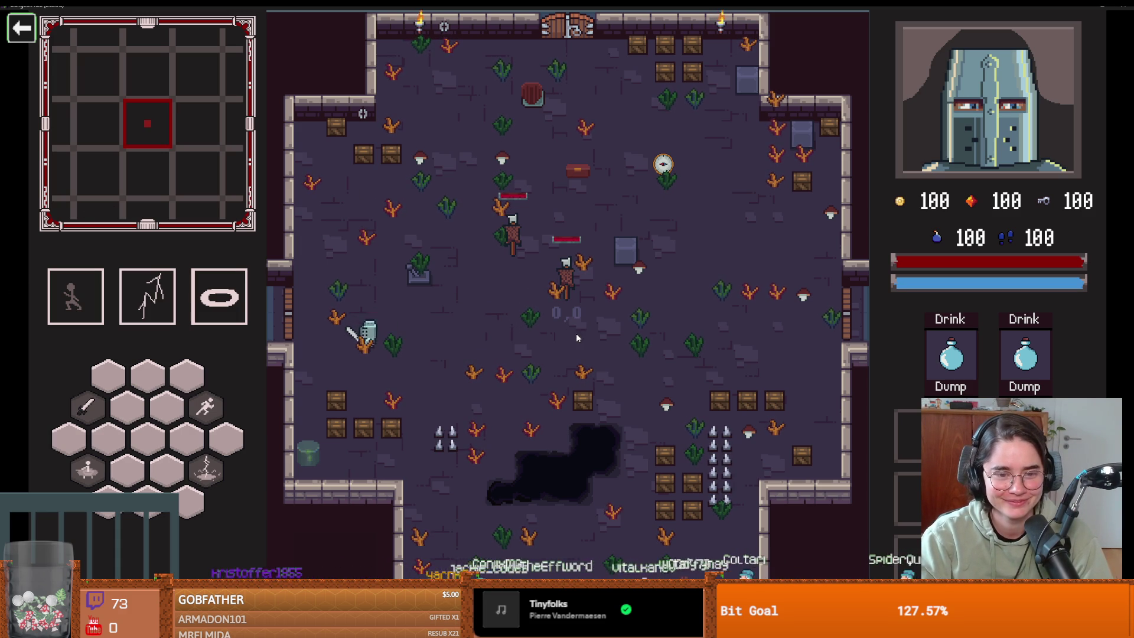
pyautogui.press('2')
pyautogui.press('F8')
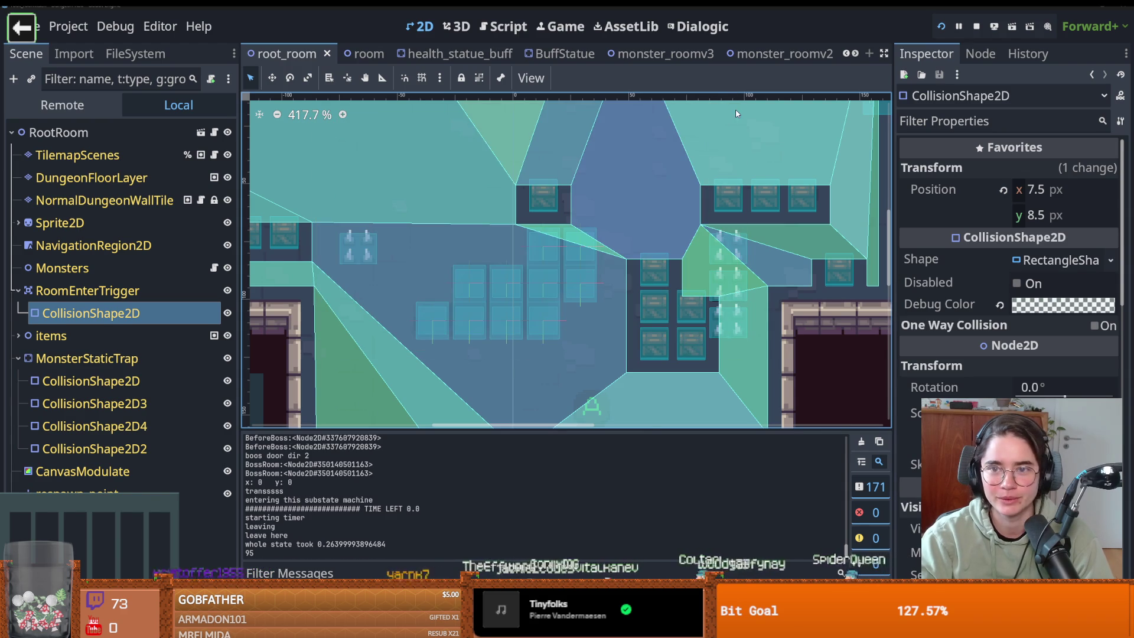
# Step: Enlarge the hole tileset canvas to 128 px high in Aseprite's Canvas Size dialog
pyautogui.hotkey('alt', 'Tab')
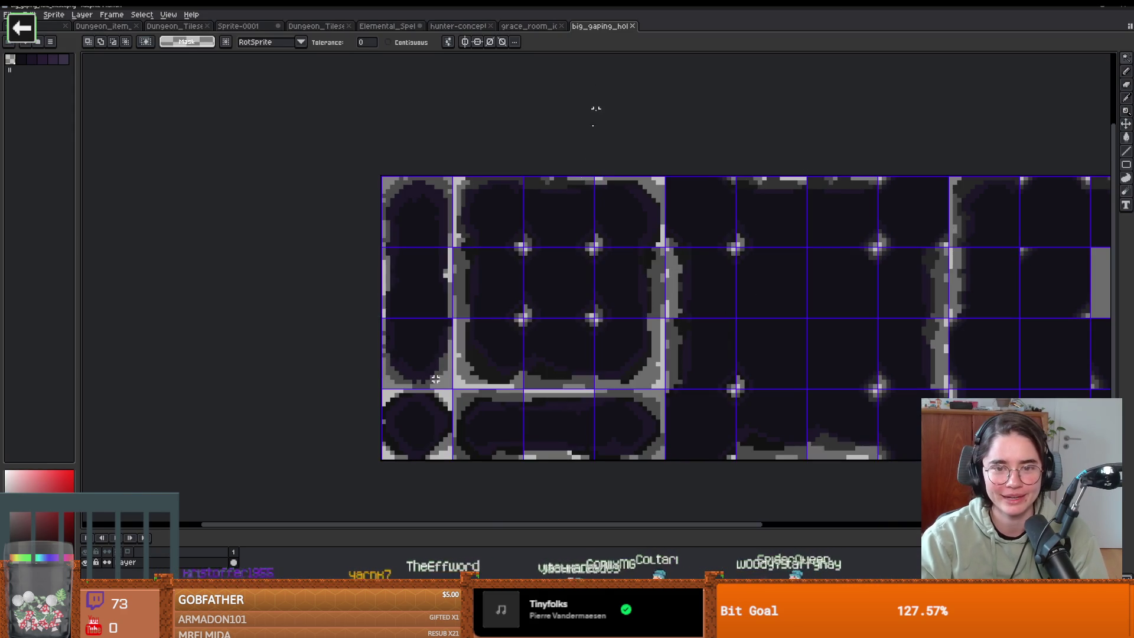
pyautogui.scroll(-1, 451, 276)
pyautogui.scroll(-1, 450, 276)
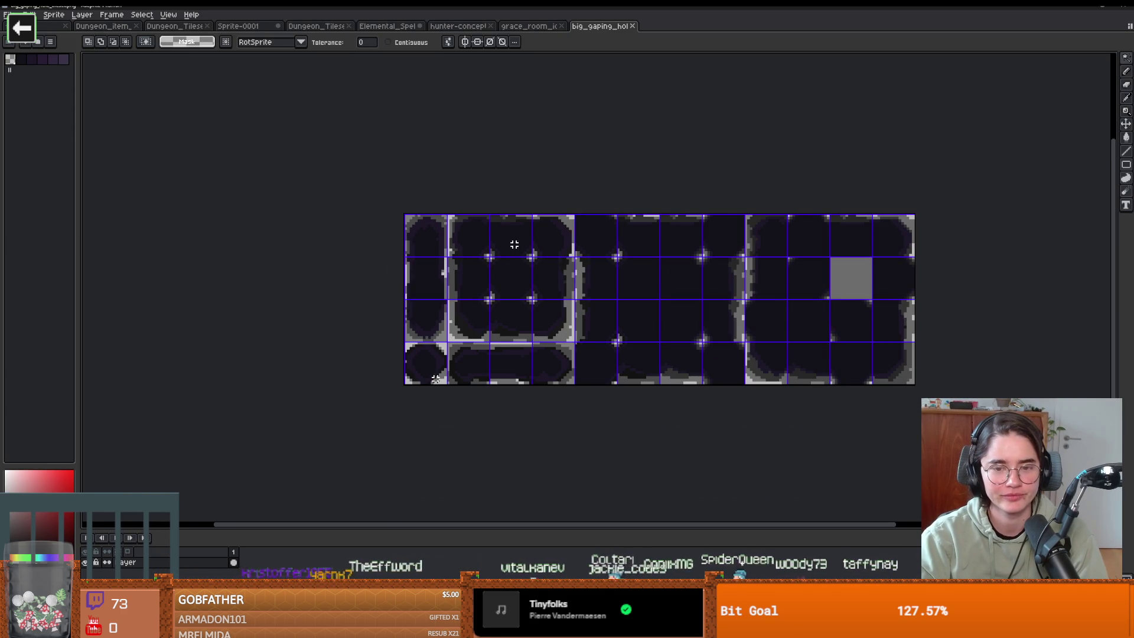
pyautogui.hotkey('ctrl', 'a')
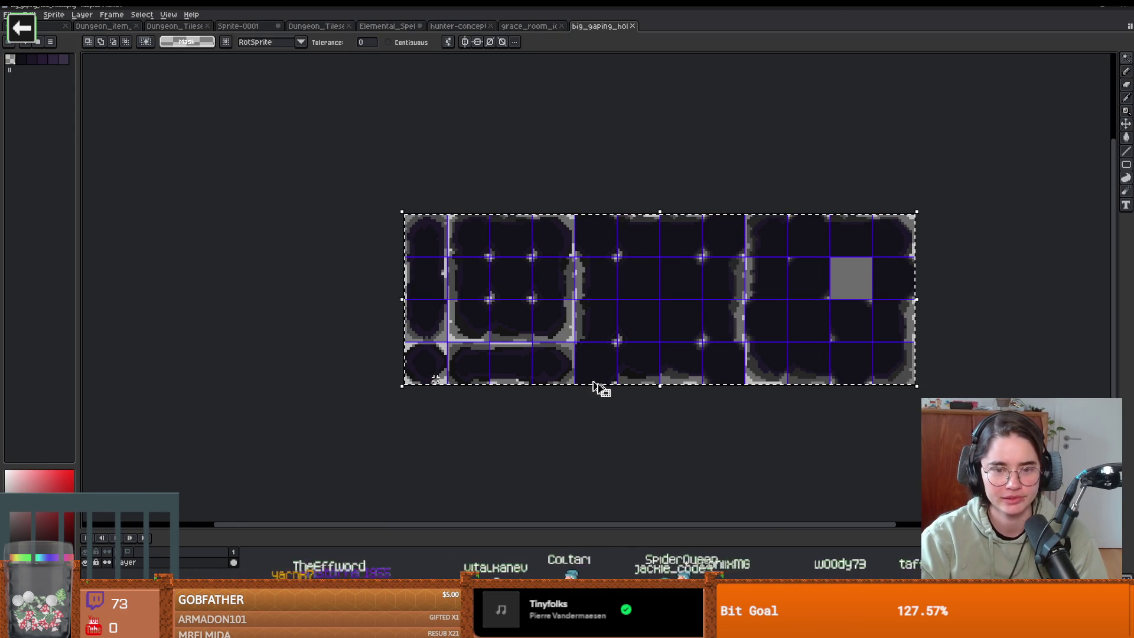
pyautogui.hotkey('ctrl', 'alt', 'c')
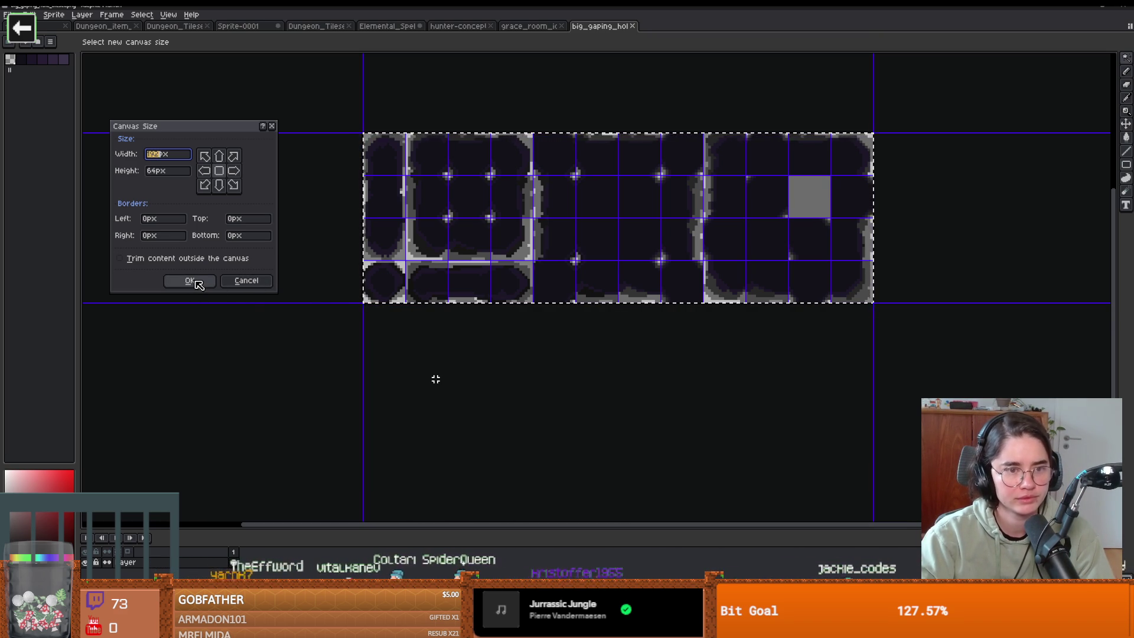
pyautogui.click(147, 172)
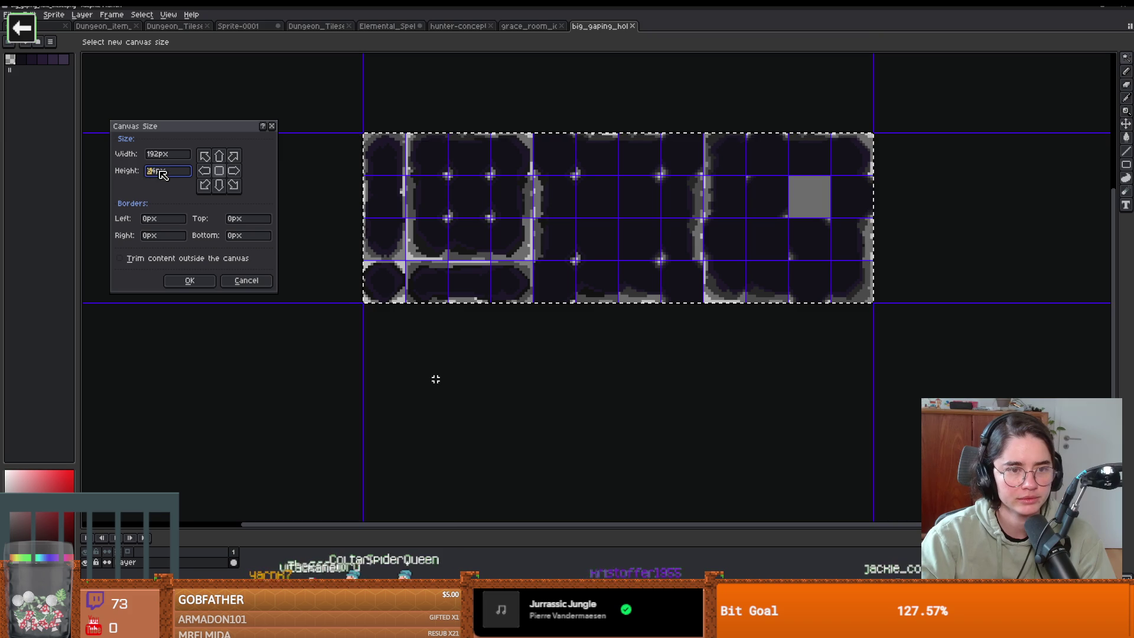
pyautogui.write('128')
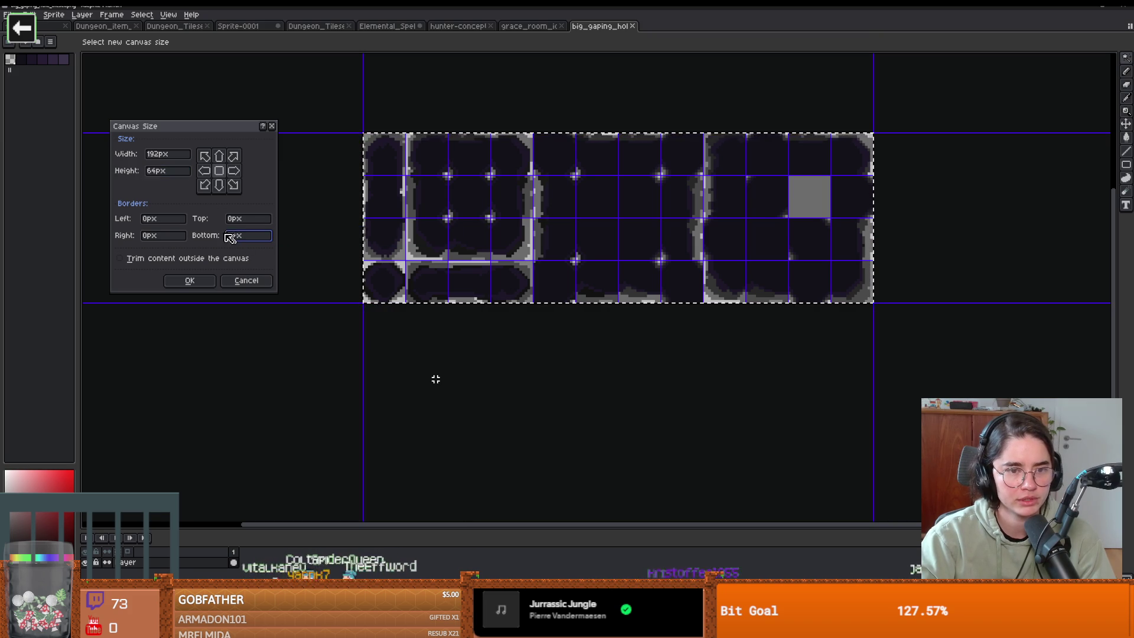
pyautogui.click(204, 282)
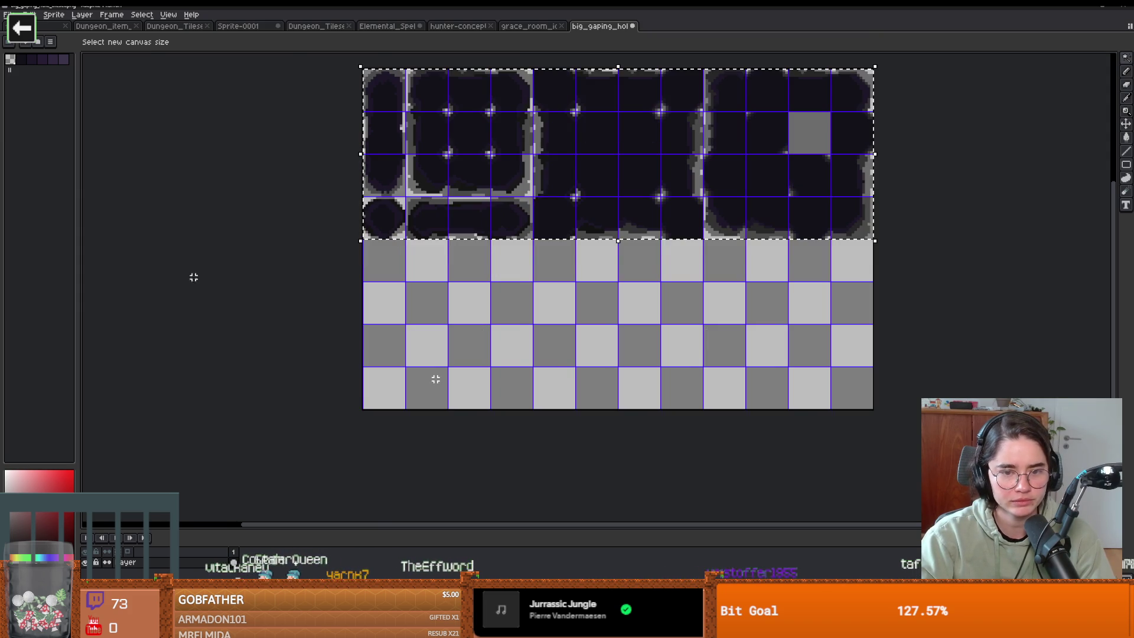
# Step: Copy the top half of the dark hole tiles and paste the duplicate into the empty bottom half
pyautogui.moveTo(583, 350); pyautogui.dragTo(526, 385)
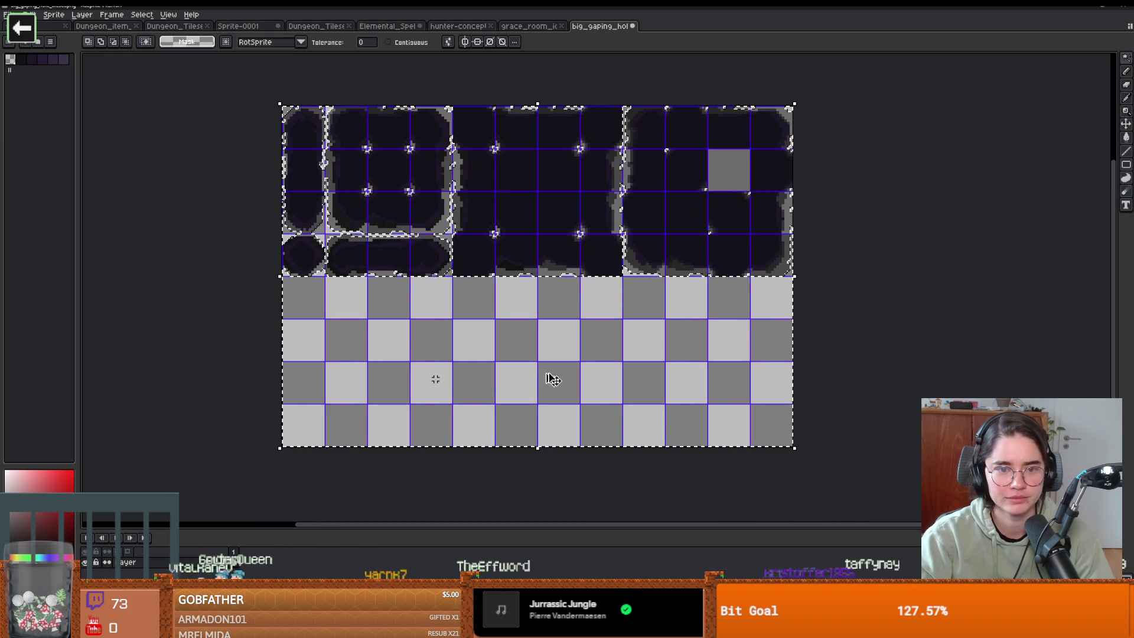
pyautogui.hotkey('ctrl', 'd')
pyautogui.hotkey('ctrl', 'shift', 'd')
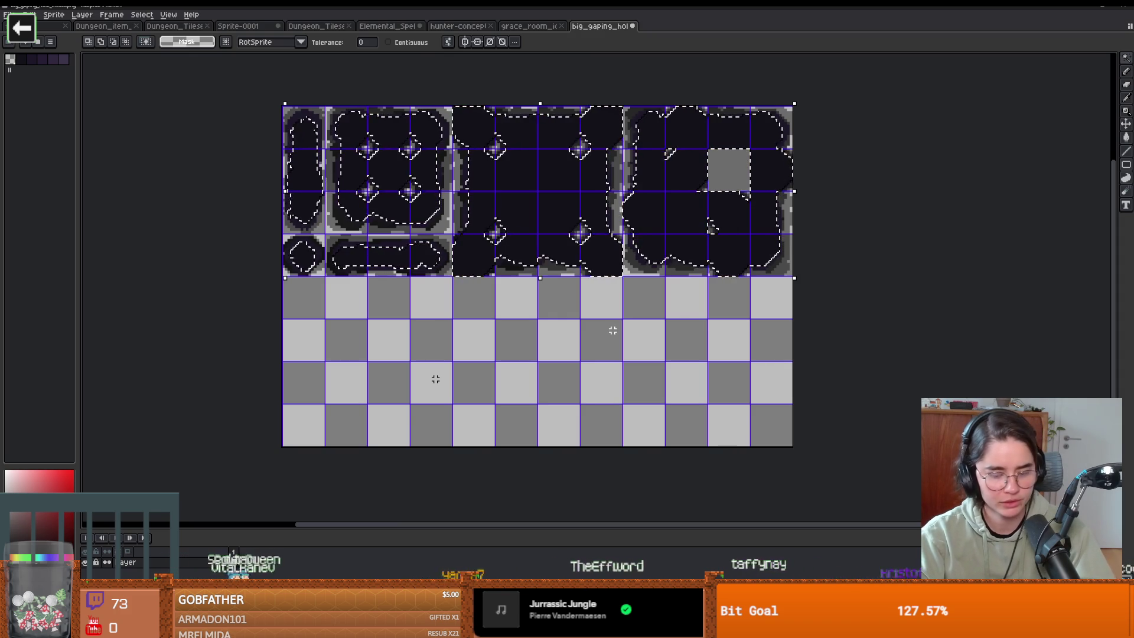
pyautogui.press('m')
pyautogui.hotkey('ctrl', 'd')
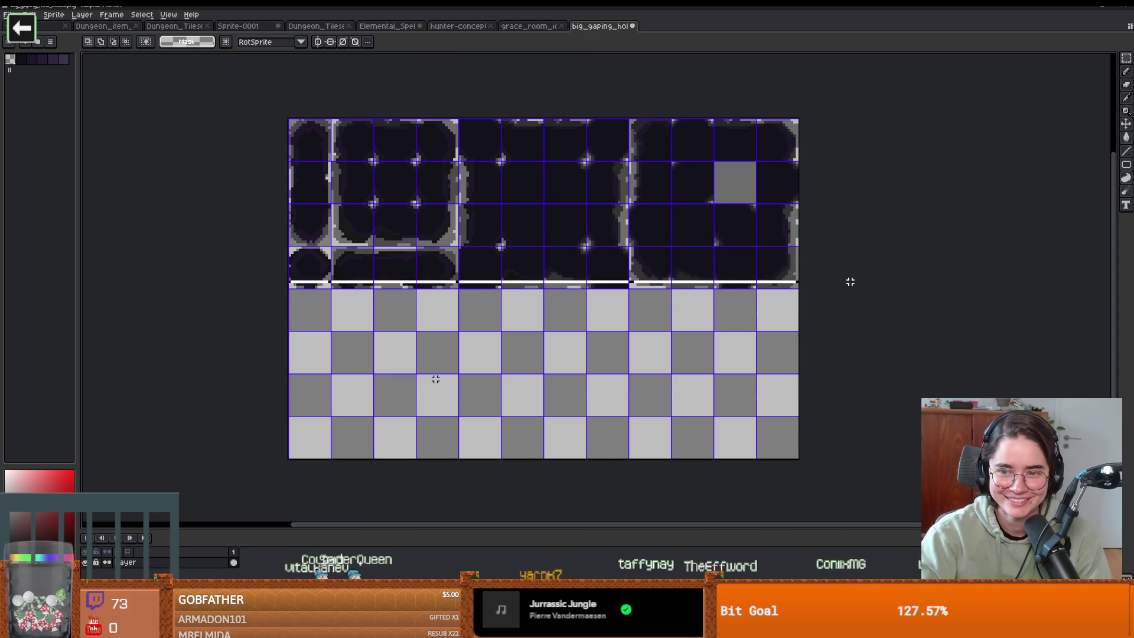
pyautogui.moveTo(853, 287); pyautogui.dragTo(853, 287)
pyautogui.hotkey('ctrl', 'c')
pyautogui.hotkey('ctrl', 'v')
pyautogui.moveTo(717, 263); pyautogui.dragTo(718, 434)
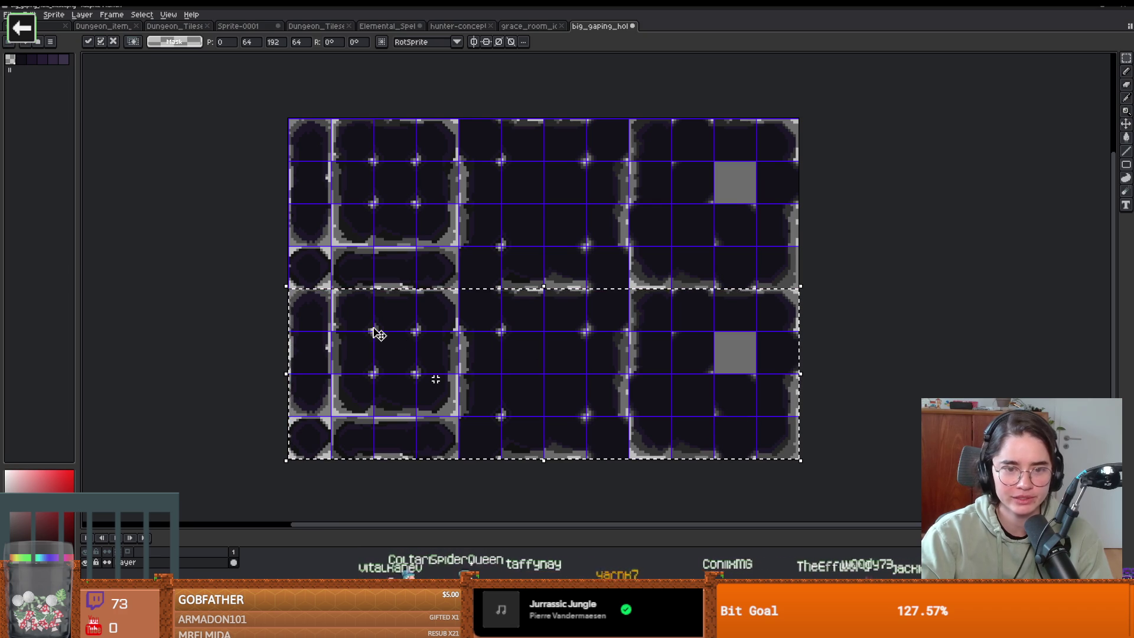
# Step: Load the AAP-64 palette and try a bright green fill on the bottom tiles, then undo it
pyautogui.click(41, 44)
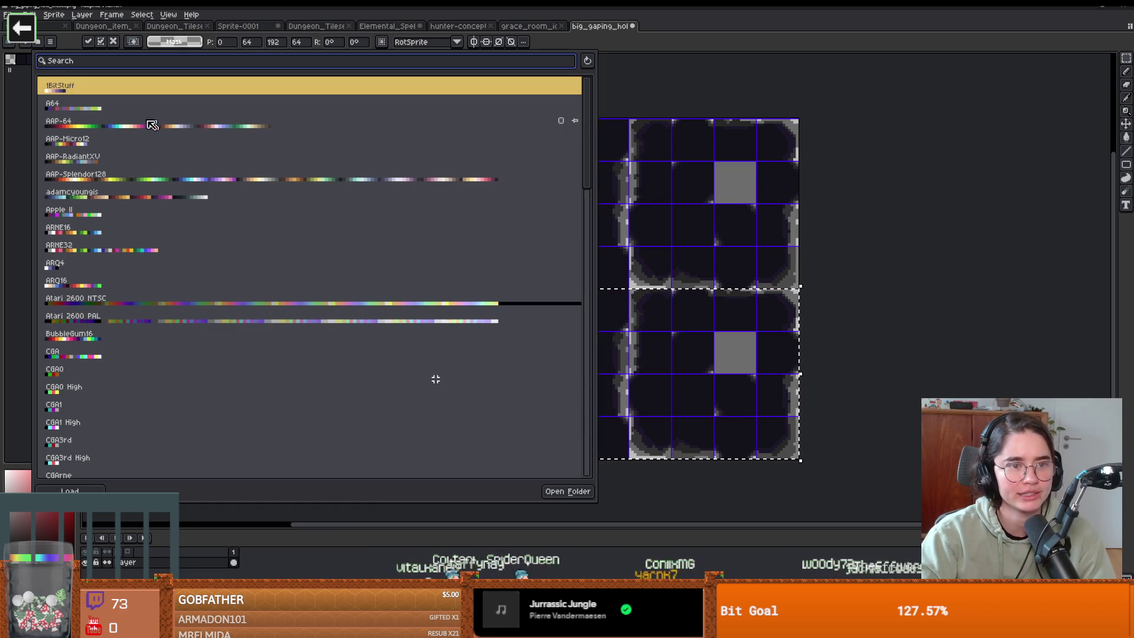
pyautogui.click(59, 121)
pyautogui.press('Escape')
pyautogui.press('g')
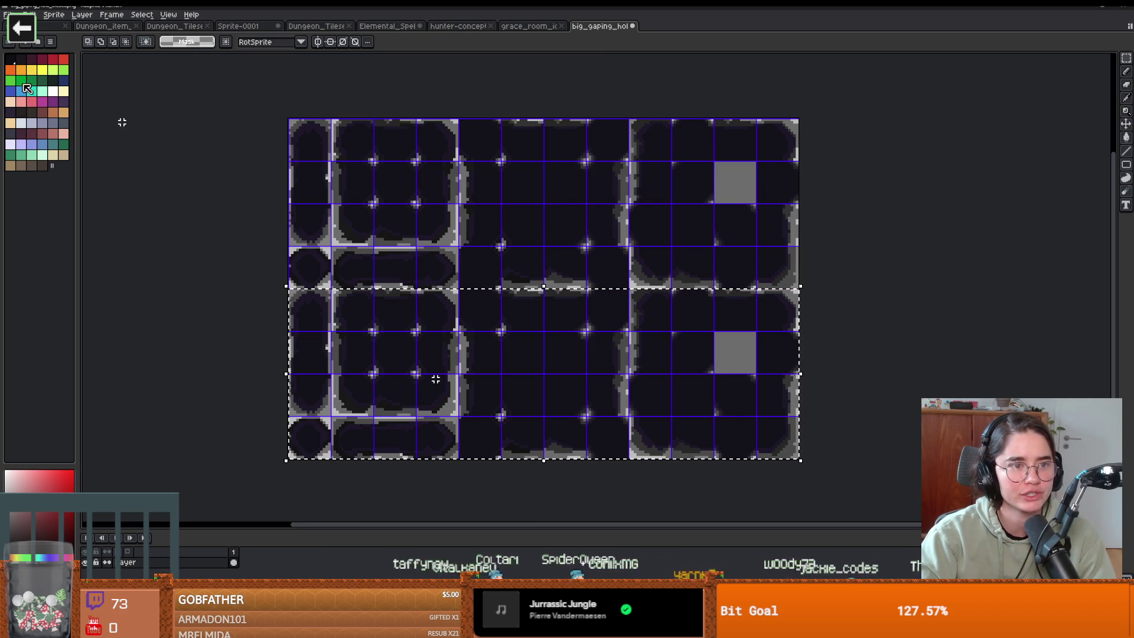
pyautogui.click(21, 80)
pyautogui.click(488, 385)
pyautogui.scroll(1, 489, 384)
pyautogui.scroll(-1, 488, 384)
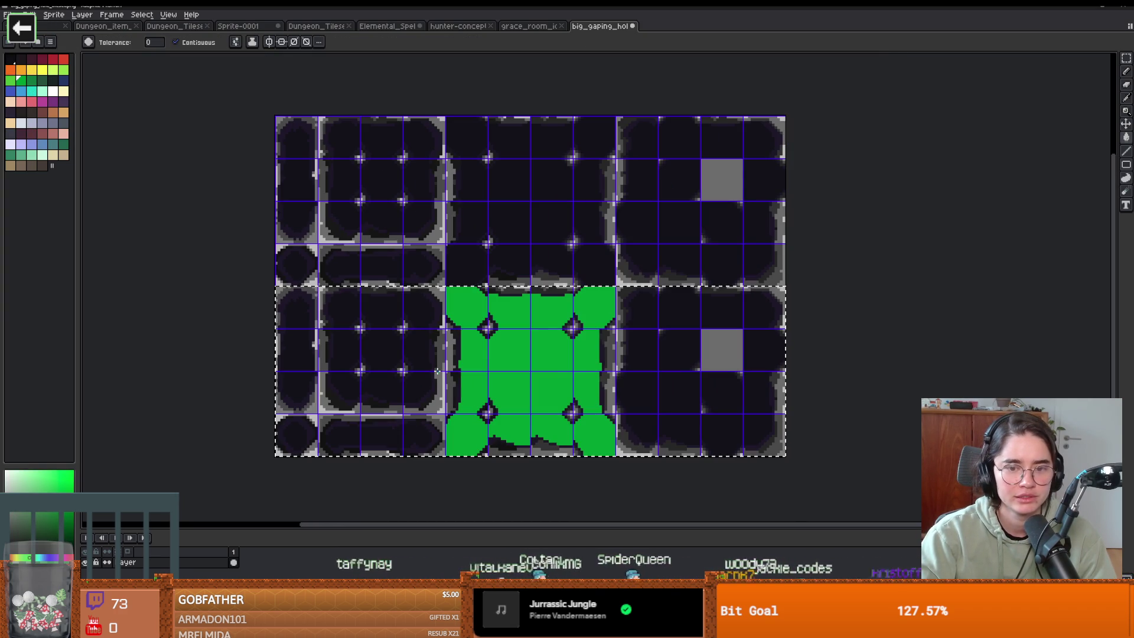
pyautogui.hotkey('ctrl', 'z')
# Step: Select the lower half of the tileset and fill all of its dark areas bright green
pyautogui.press('w')
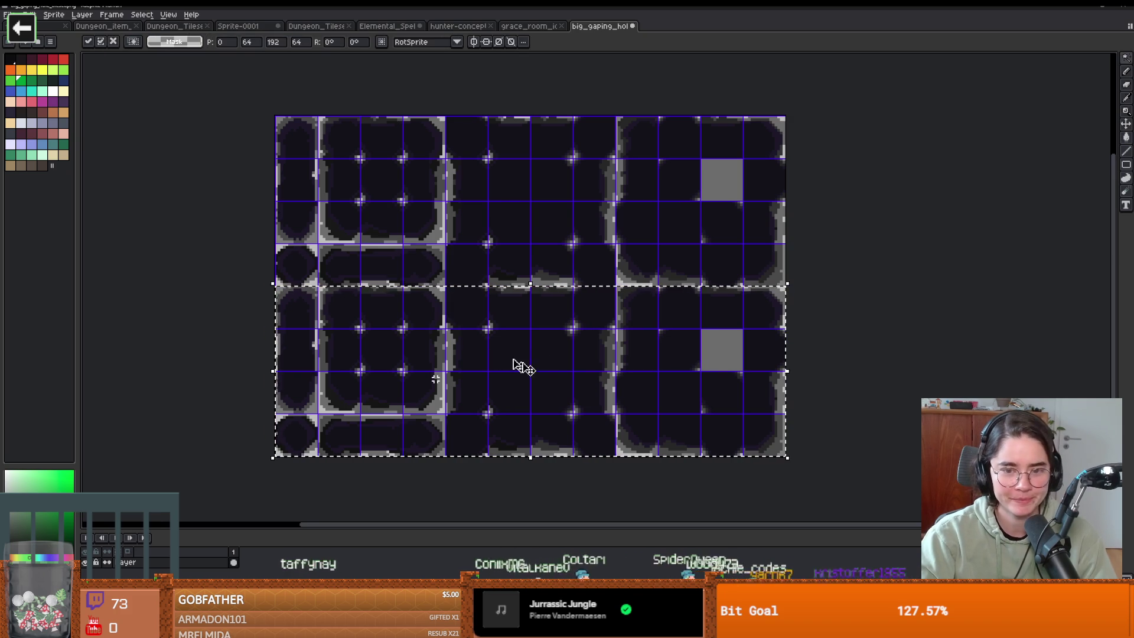
pyautogui.click(533, 385)
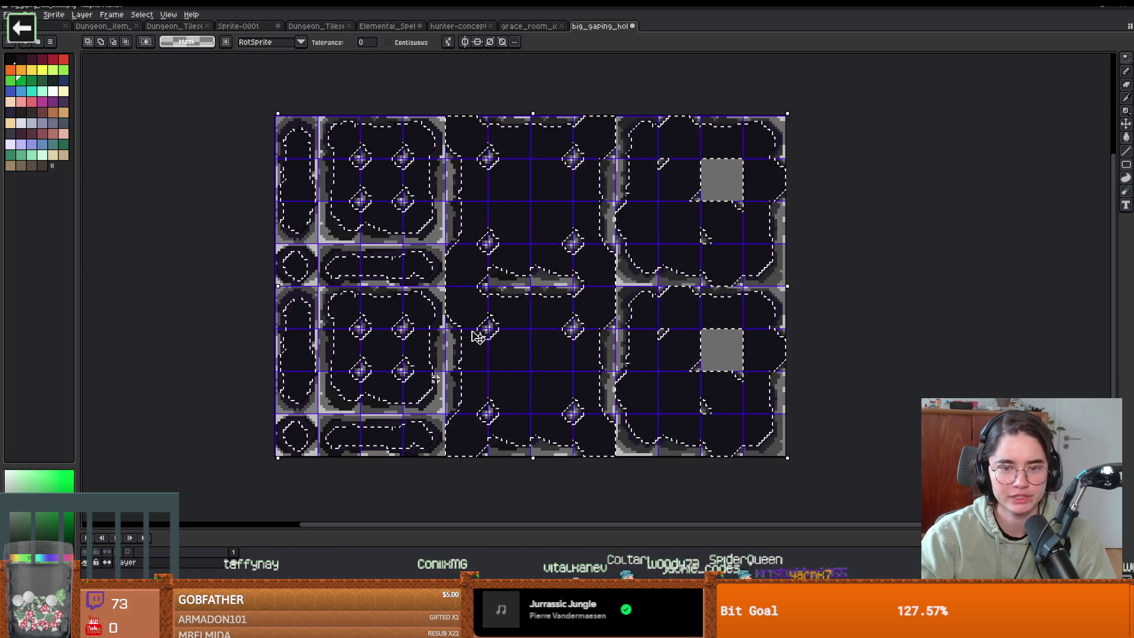
pyautogui.hotkey('ctrl', 'd')
pyautogui.press('m')
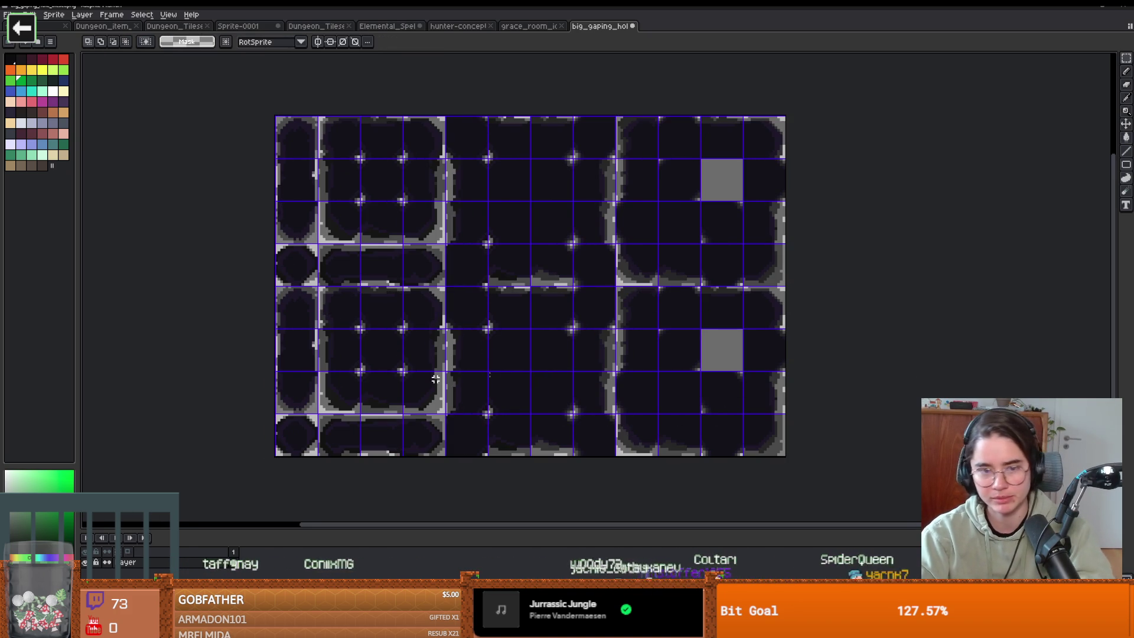
pyautogui.moveTo(274, 286); pyautogui.dragTo(787, 456)
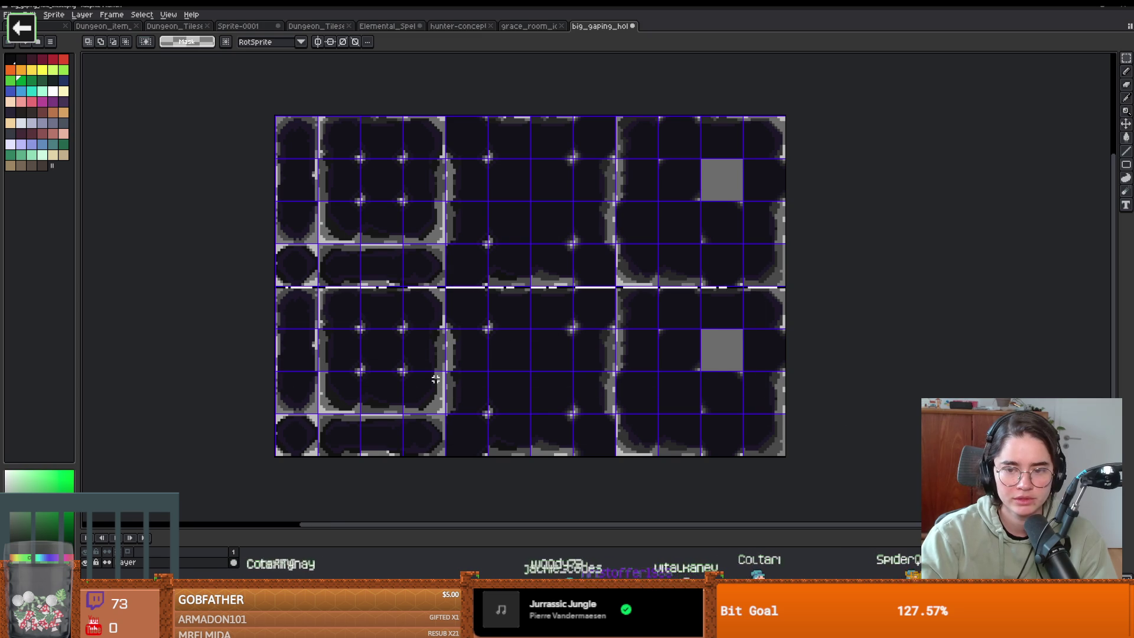
pyautogui.press('w')
pyautogui.click(176, 42)
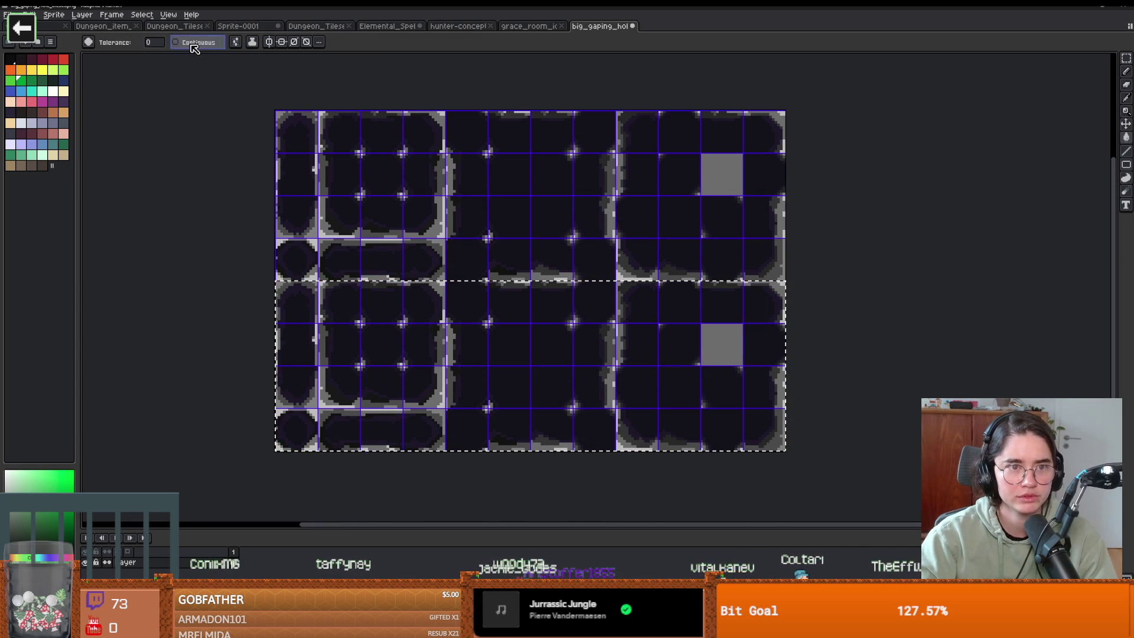
pyautogui.click(536, 372)
pyautogui.scroll(-2, 537, 372)
pyautogui.scroll(4, 536, 375)
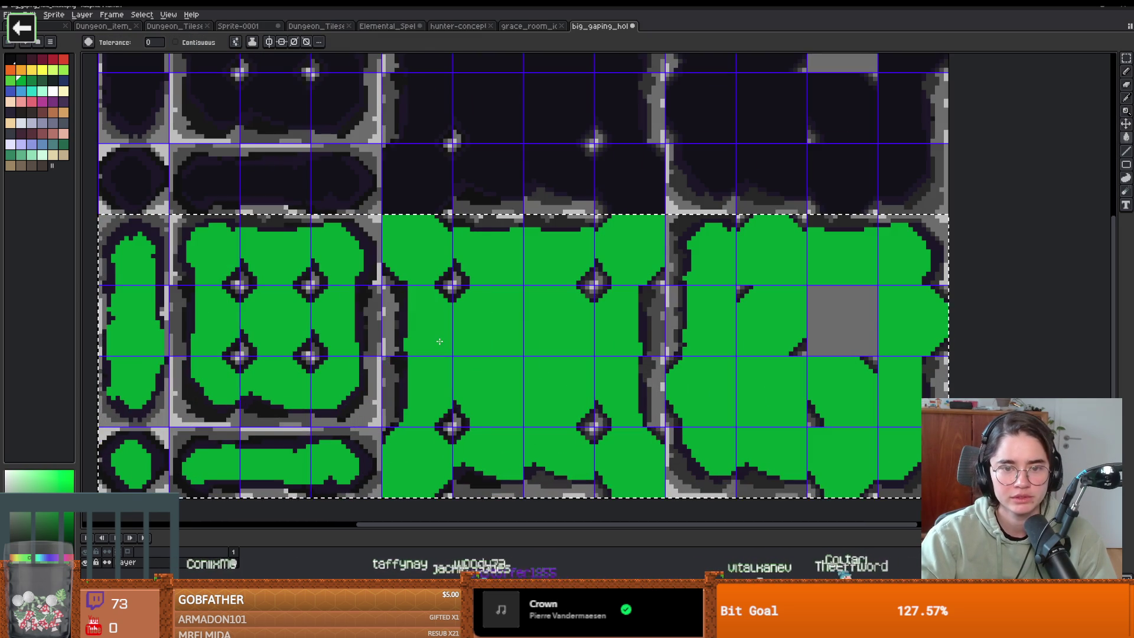
pyautogui.scroll(1, 411, 332)
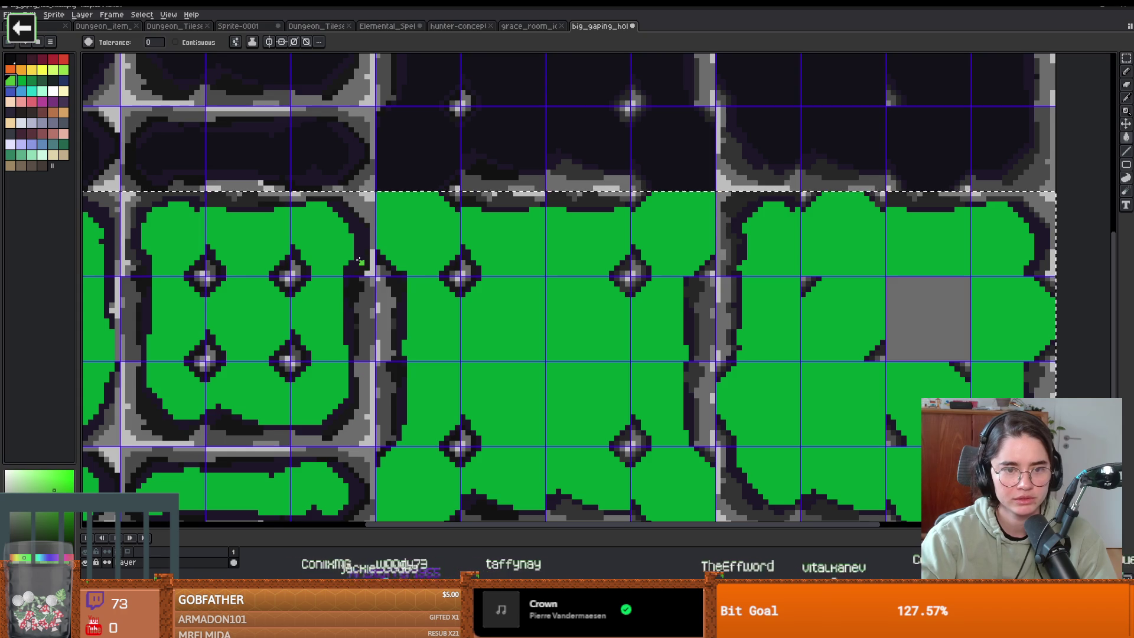
# Step: Recolour the dark outline pixels light green, starting with the left tile
pyautogui.click(363, 266)
pyautogui.hotkey('ctrl', 'z')
pyautogui.click(360, 235)
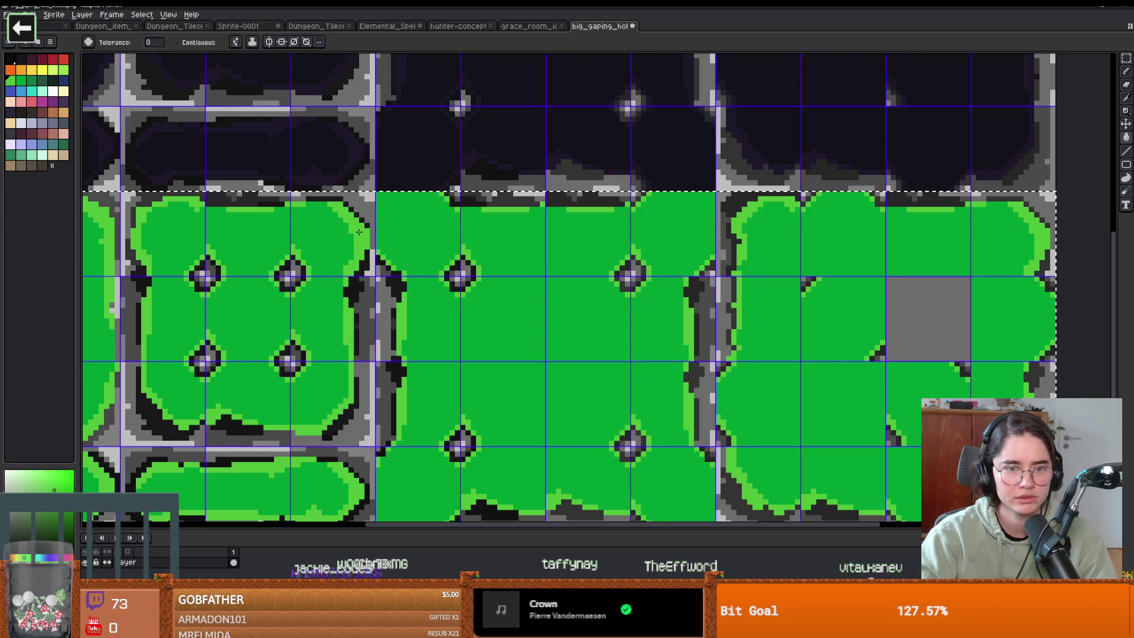
pyautogui.click(63, 70)
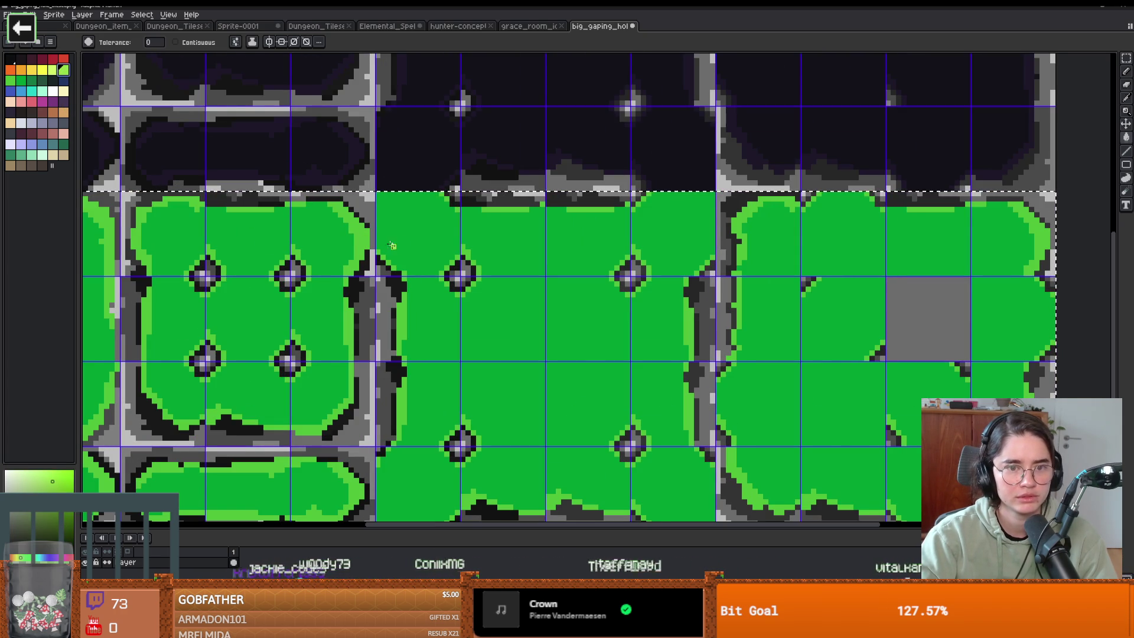
pyautogui.click(145, 407)
pyautogui.scroll(-2, 342, 316)
pyautogui.scroll(1, 342, 316)
pyautogui.scroll(1, 343, 316)
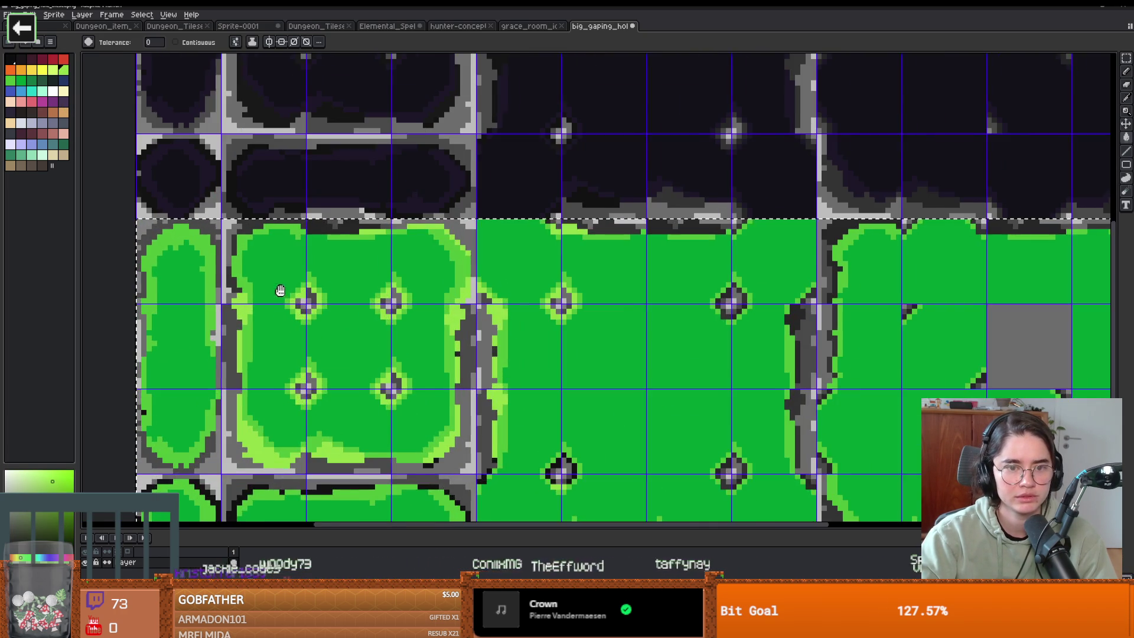
# Step: Repaint the top edge and bottom tiles' black outlines light yellow-green
pyautogui.click(54, 71)
pyautogui.click(650, 229)
pyautogui.scroll(-2, 417, 407)
pyautogui.scroll(2, 417, 407)
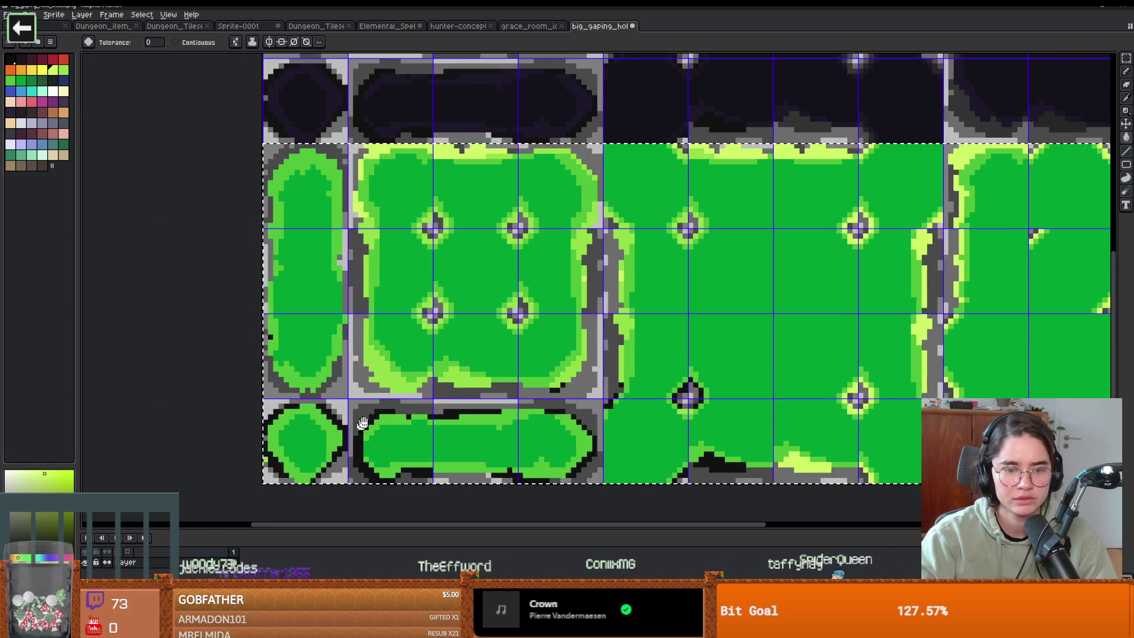
pyautogui.click(395, 400)
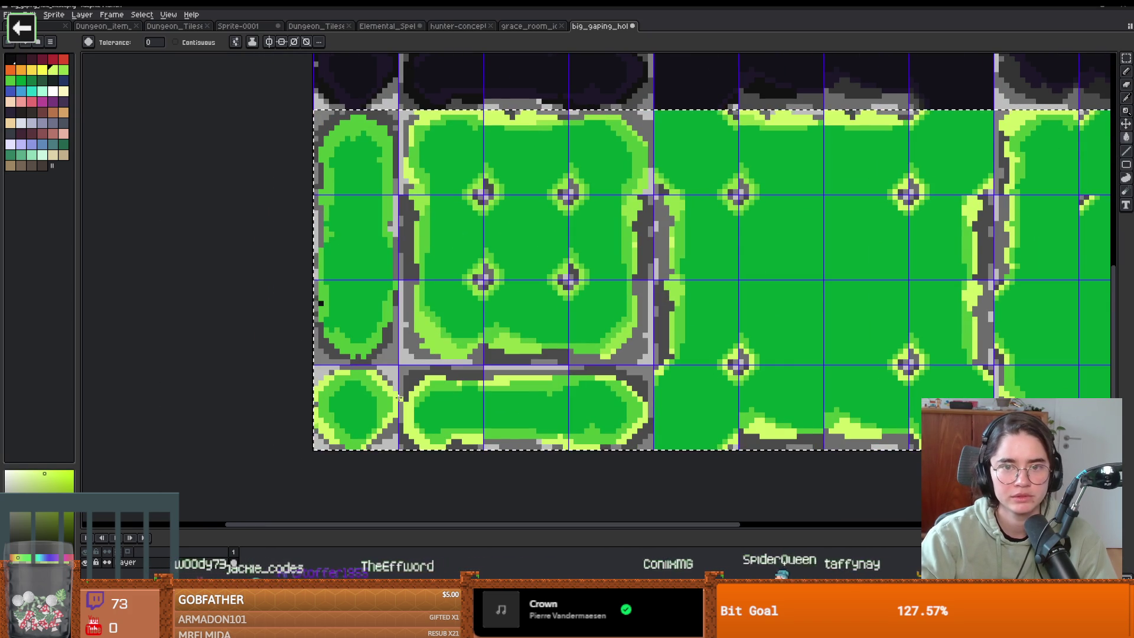
pyautogui.scroll(2, 549, 147)
# Step: Switch to a 1-pixel pencil, then move to the 'freestyle beat' YouTube results
pyautogui.press('b')
pyautogui.press('-')
pyautogui.press('-')
pyautogui.press('-')
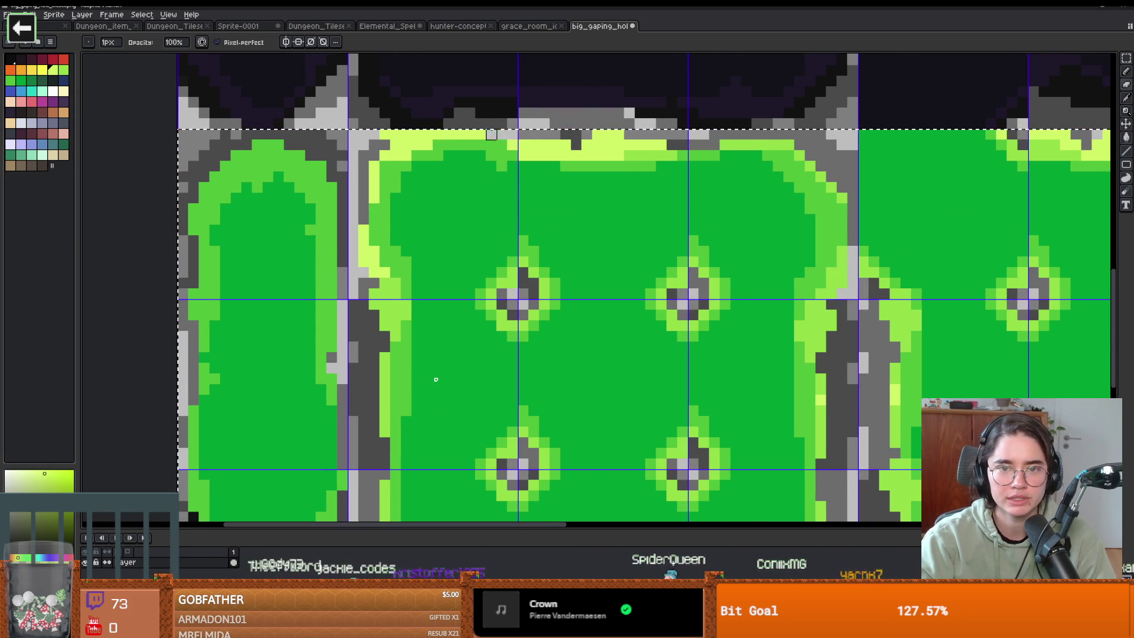
pyautogui.scroll(-3, 436, 379)
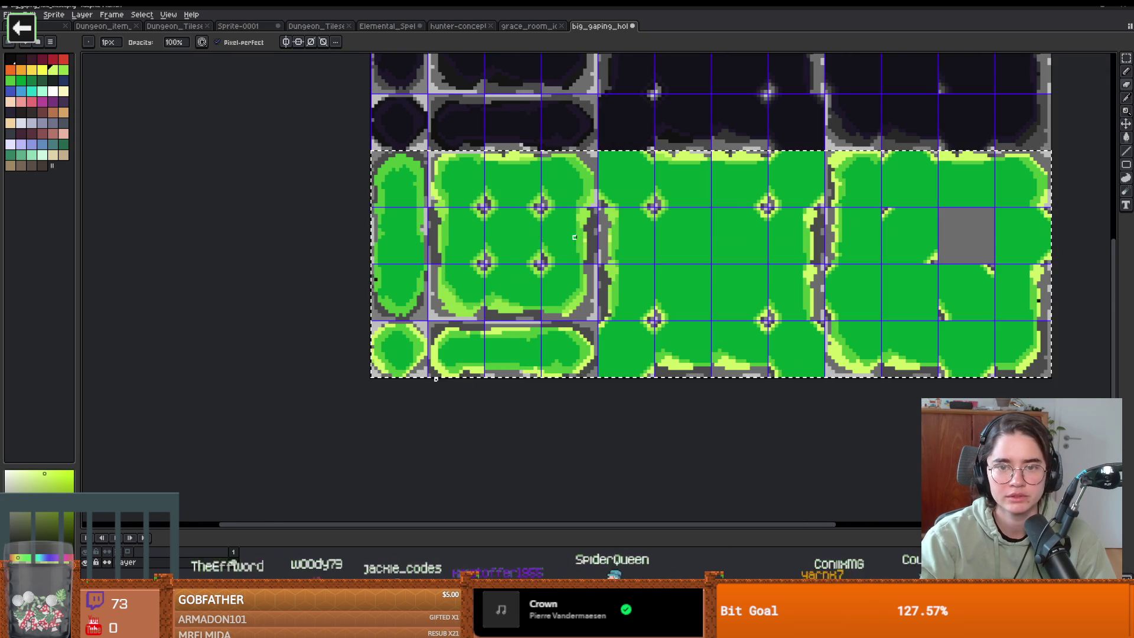
pyautogui.scroll(-2, 436, 380)
pyautogui.scroll(1, 638, 171)
pyautogui.press('v')
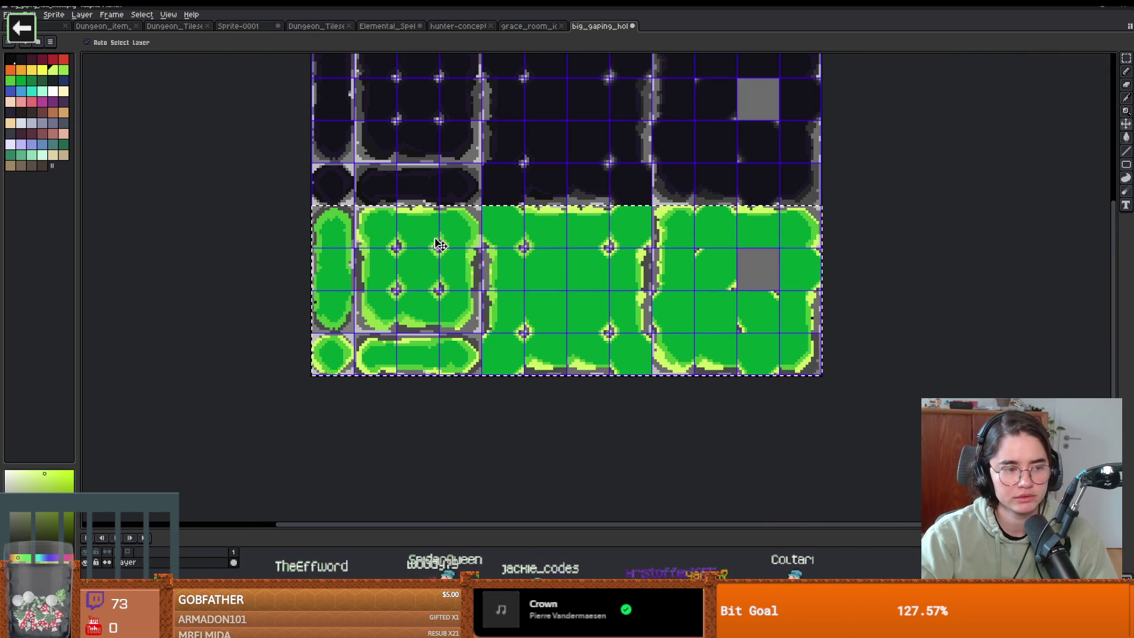
pyautogui.press('b')
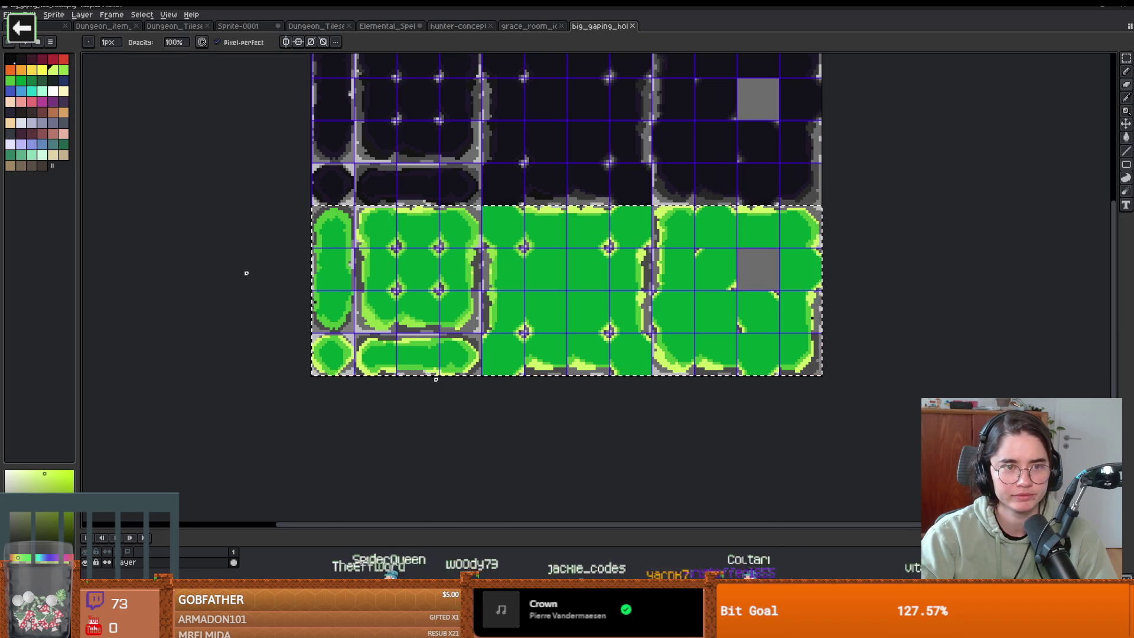
pyautogui.hotkey('alt', 'Tab')
pyautogui.hotkey('alt', 'Tab')
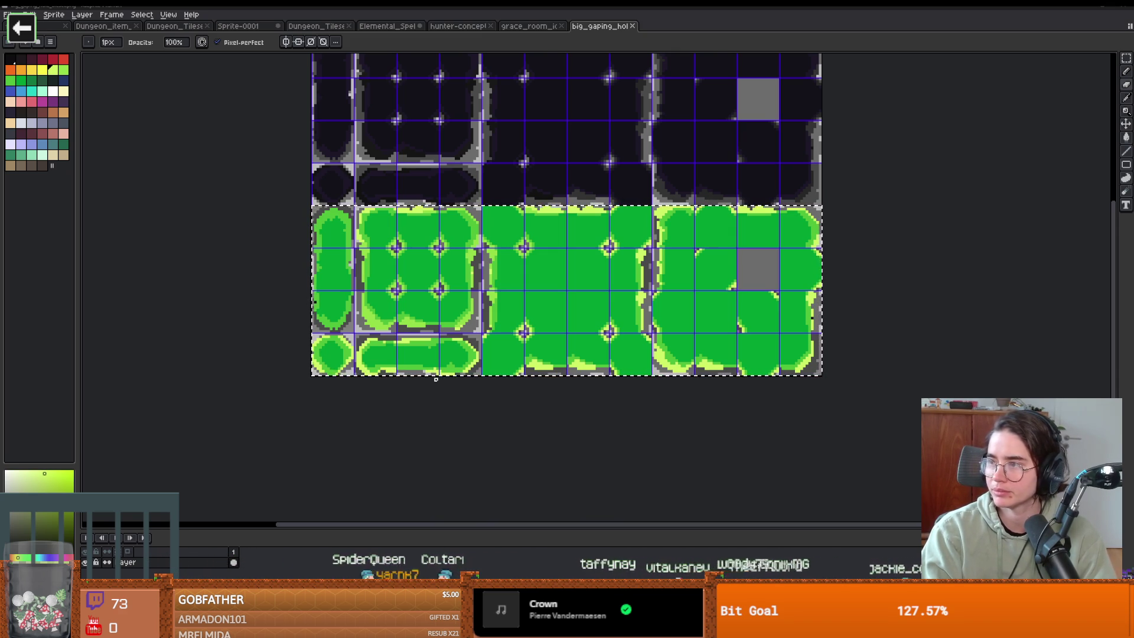
pyautogui.hotkey('alt', 'Tab')
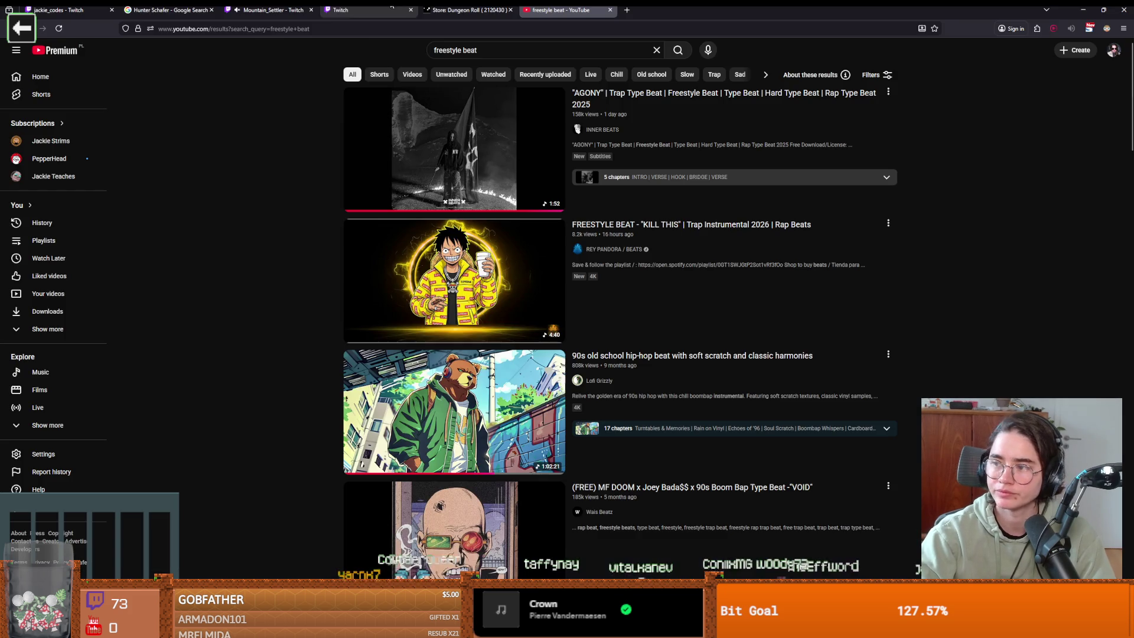
# Step: Browse the 'freestyle beat' results and open the Slang 90s boom bap type beat video
pyautogui.scroll(-3, 319, 357)
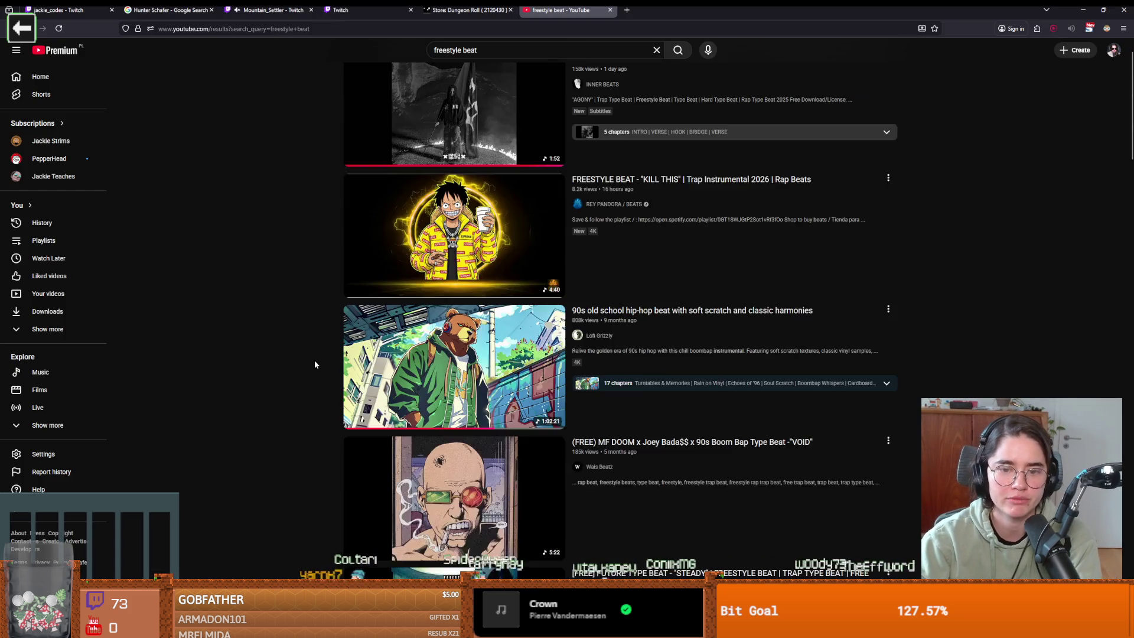
pyautogui.scroll(-3, 313, 363)
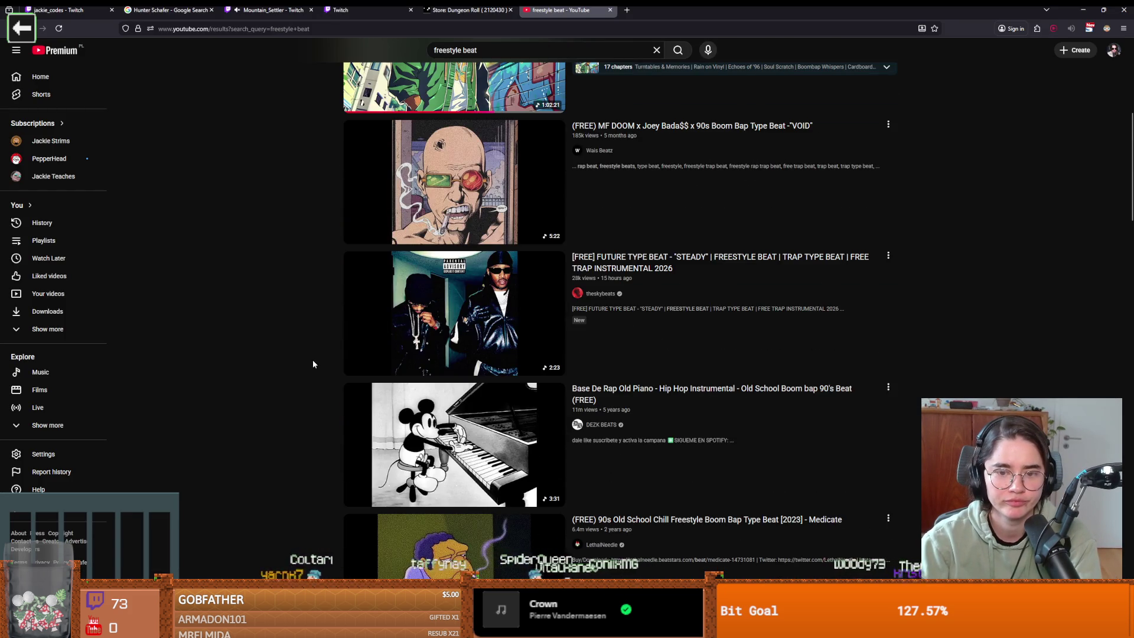
pyautogui.scroll(-4, 311, 362)
pyautogui.scroll(2, 312, 362)
pyautogui.scroll(-3, 312, 362)
pyautogui.scroll(2, 311, 362)
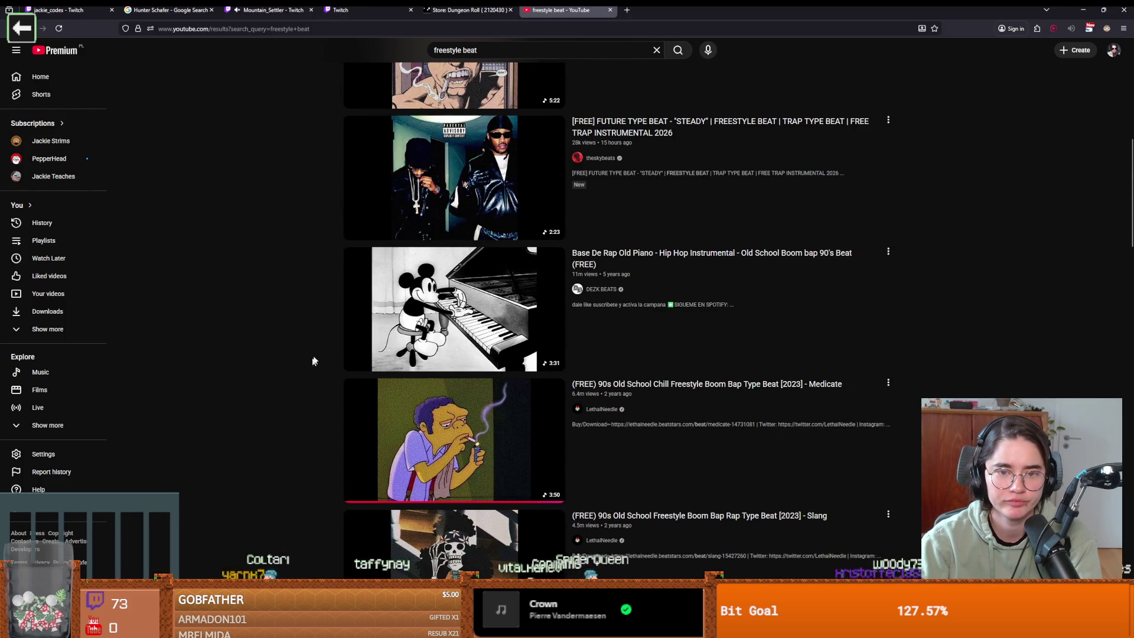
pyautogui.scroll(-7, 305, 302)
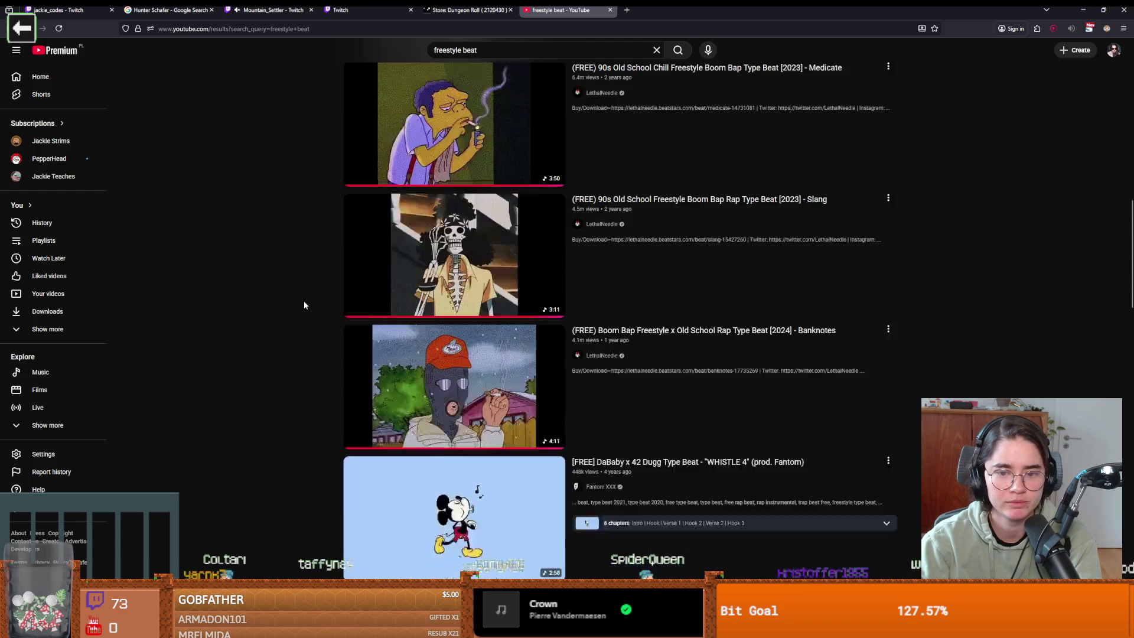
pyautogui.scroll(2, 303, 304)
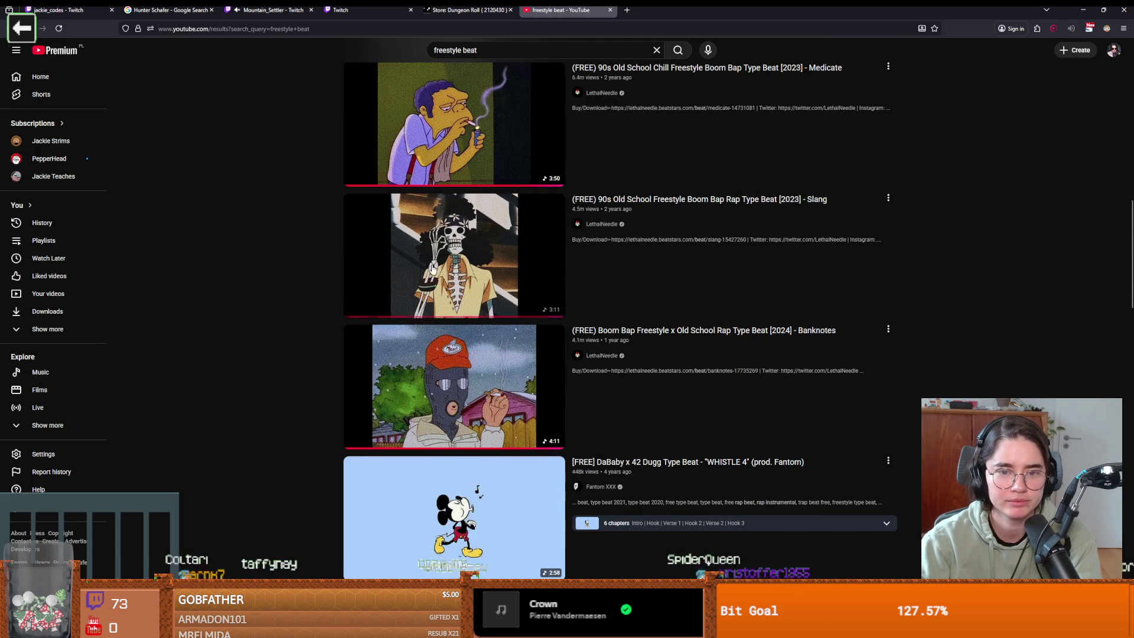
pyautogui.click(430, 271)
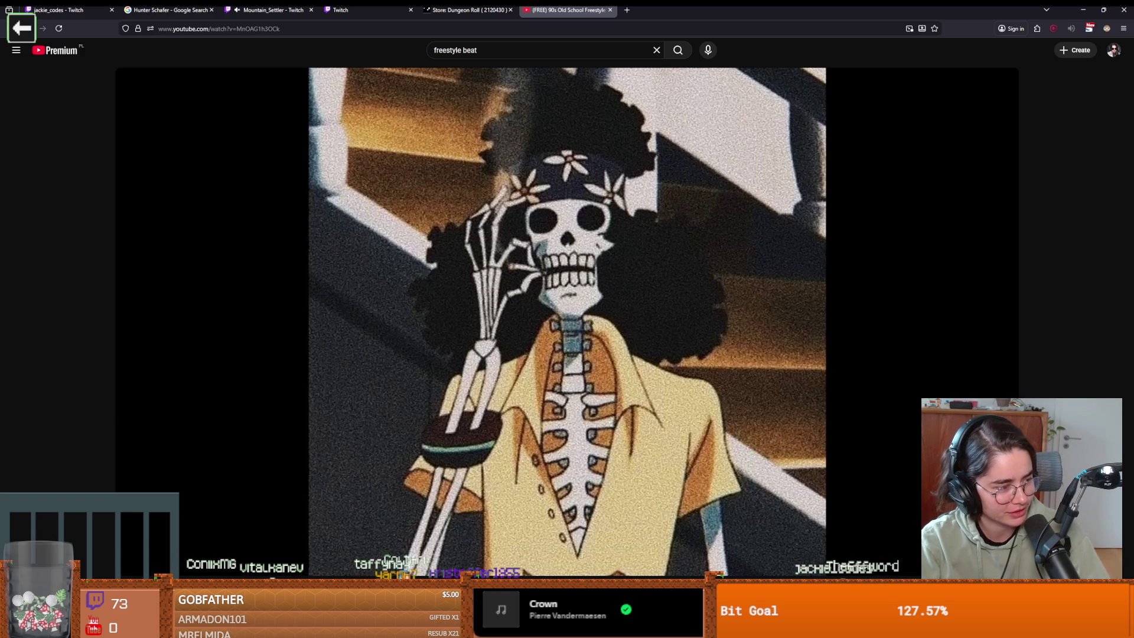
# Step: Play the Slang beat, then return to Godot and create tiles across the green puddle row
pyautogui.click(441, 345)
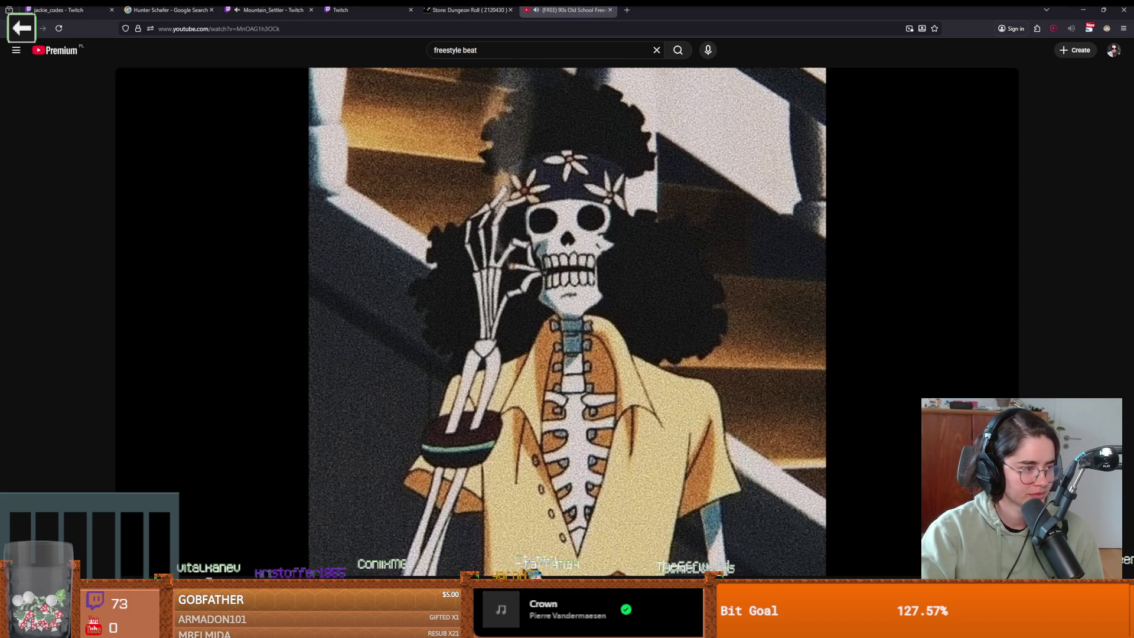
pyautogui.moveTo(478, 440)
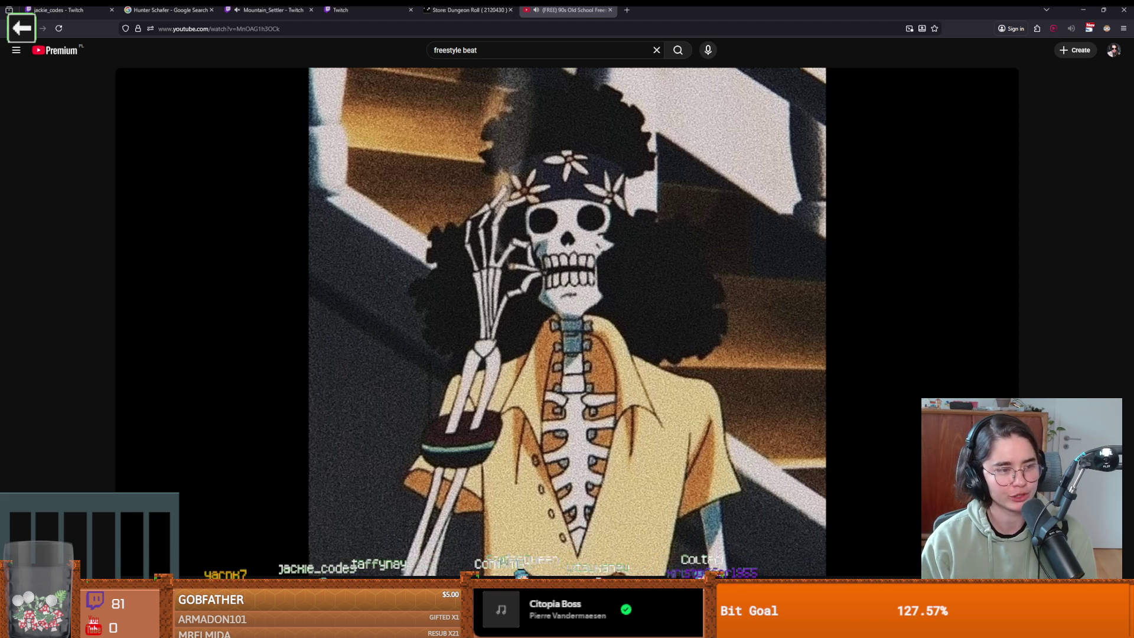
pyautogui.hotkey('alt', 'Tab')
pyautogui.moveTo(545, 301)
pyautogui.mouseDown()
pyautogui.moveTo(848, 307)
pyautogui.moveTo(815, 387)
pyautogui.moveTo(565, 379)
pyautogui.moveTo(602, 323)
pyautogui.moveTo(627, 355)
pyautogui.moveTo(824, 355)
pyautogui.moveTo(825, 329)
pyautogui.moveTo(768, 327)
pyautogui.moveTo(839, 327)
pyautogui.moveTo(620, 326)
pyautogui.mouseUp()
# Step: Widen the atlas view and set the Paint tab's paint properties to Terrains
pyautogui.scroll(1, 628, 377)
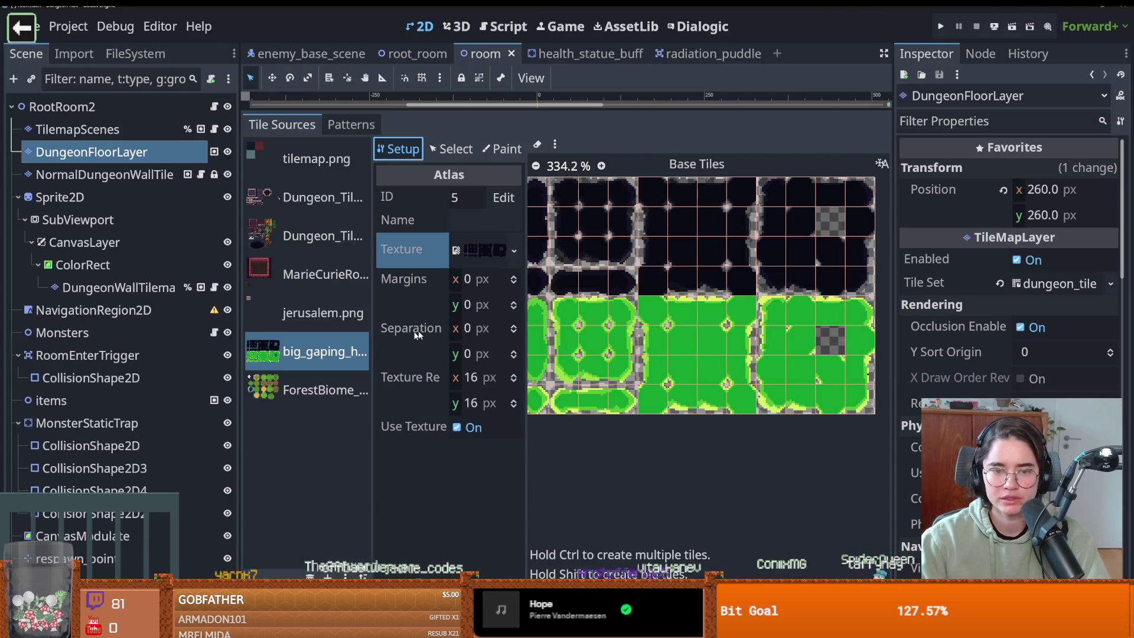
pyautogui.moveTo(372, 361); pyautogui.dragTo(313, 360)
pyautogui.scroll(1, 638, 396)
pyautogui.scroll(-1, 637, 396)
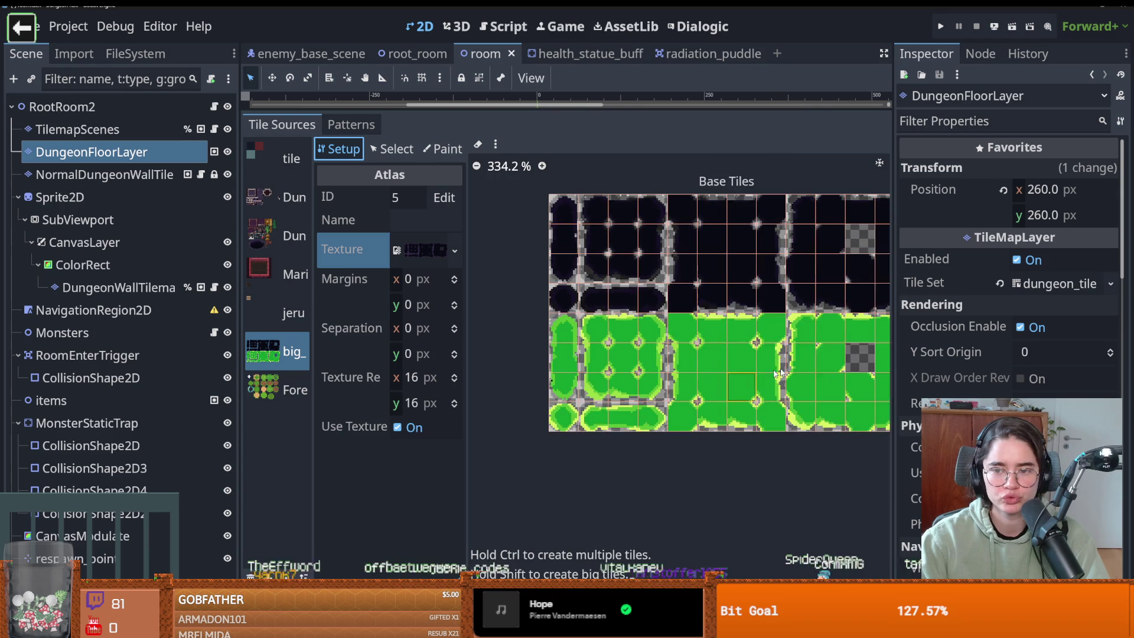
pyautogui.moveTo(894, 331); pyautogui.dragTo(986, 331)
pyautogui.scroll(1, 723, 373)
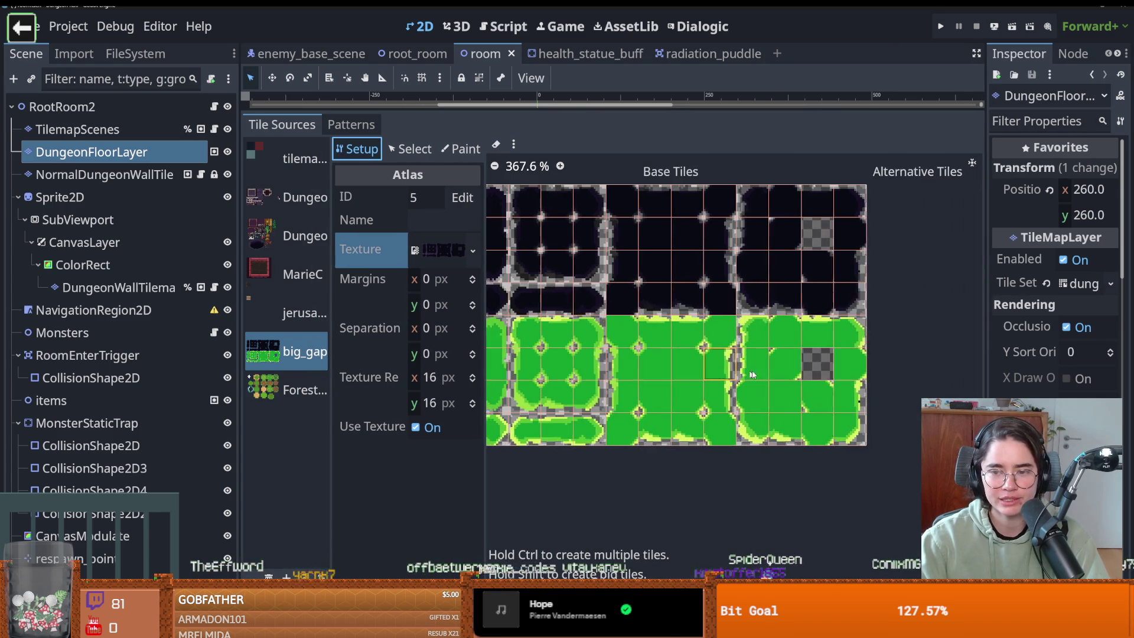
pyautogui.click(461, 149)
pyautogui.click(422, 205)
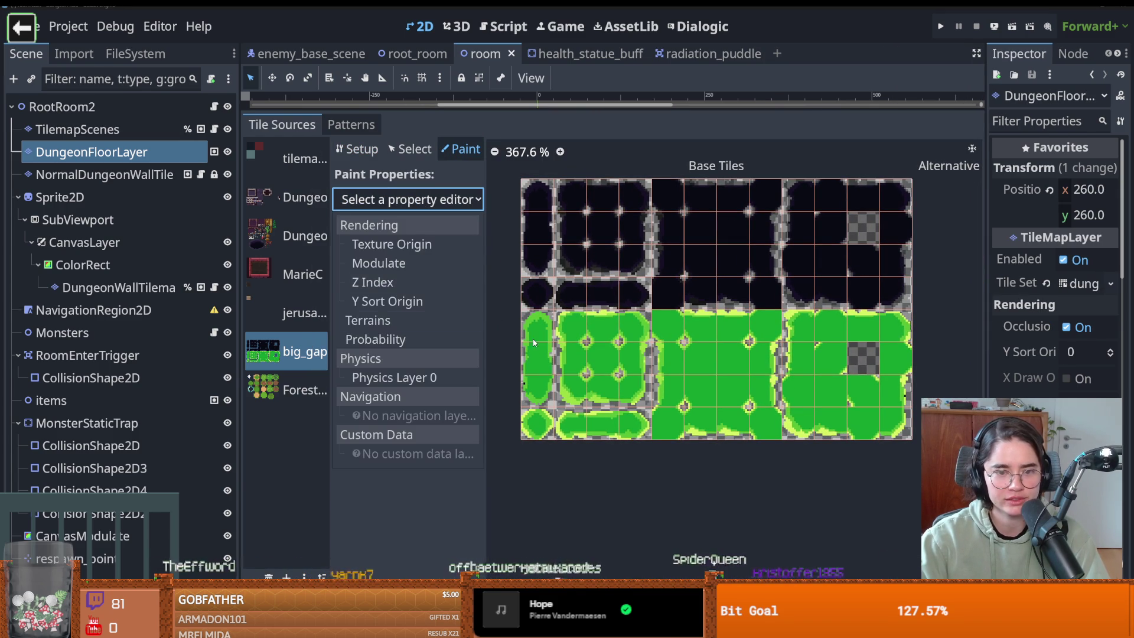
pyautogui.click(412, 316)
pyautogui.click(465, 260)
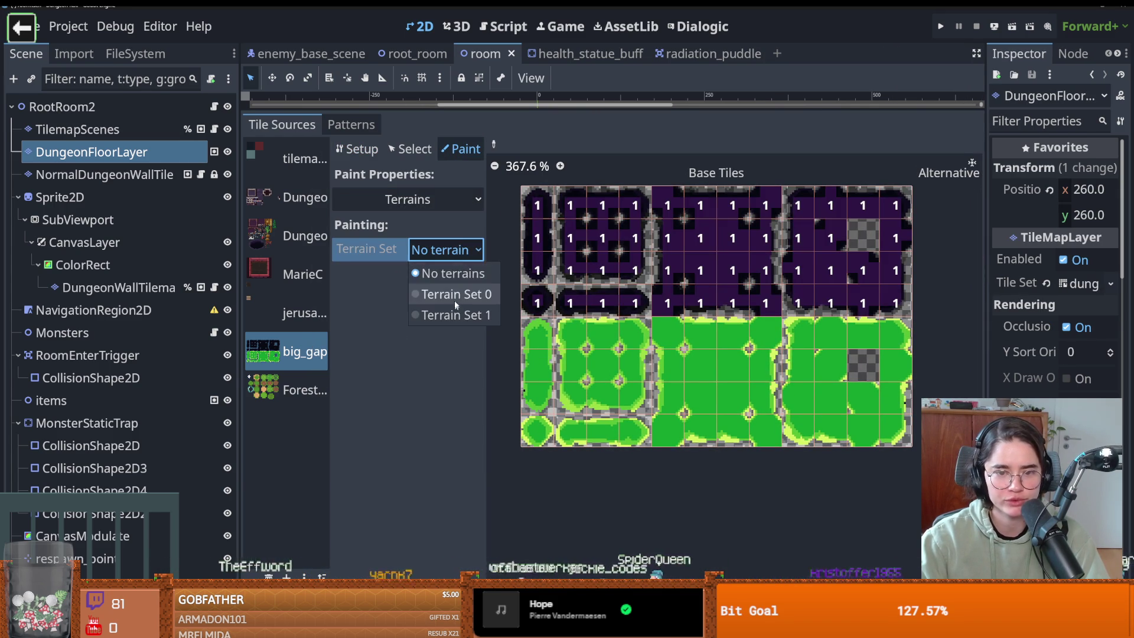
pyautogui.click(449, 269)
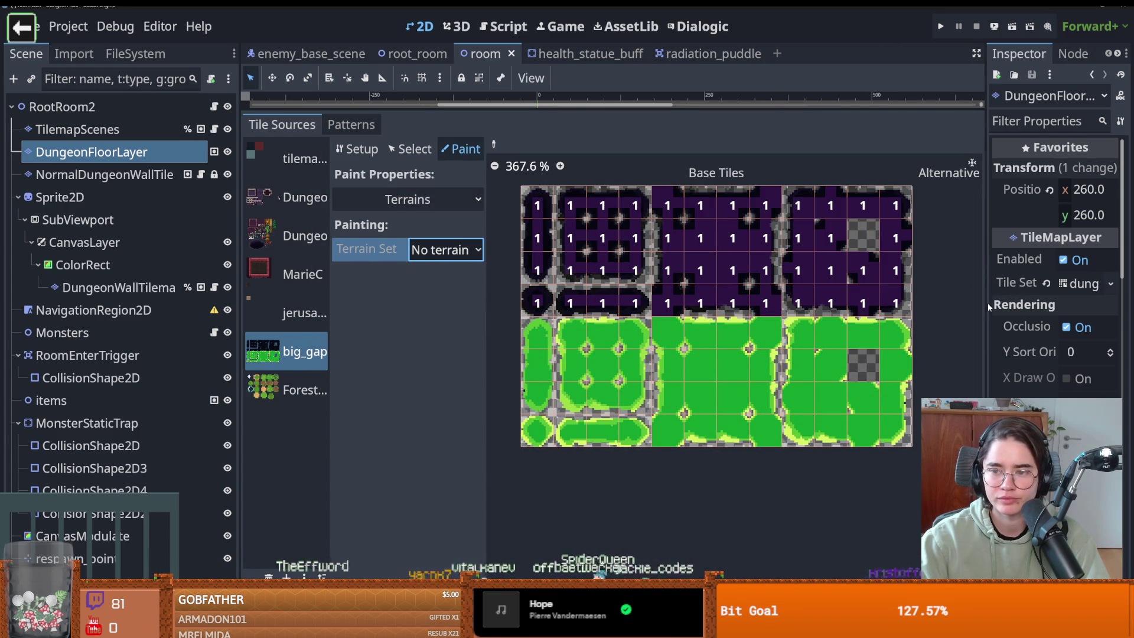
# Step: Expand the tileset resource's settings and add a new terrain to terrain set 1
pyautogui.moveTo(988, 308); pyautogui.dragTo(690, 307)
pyautogui.click(1016, 281)
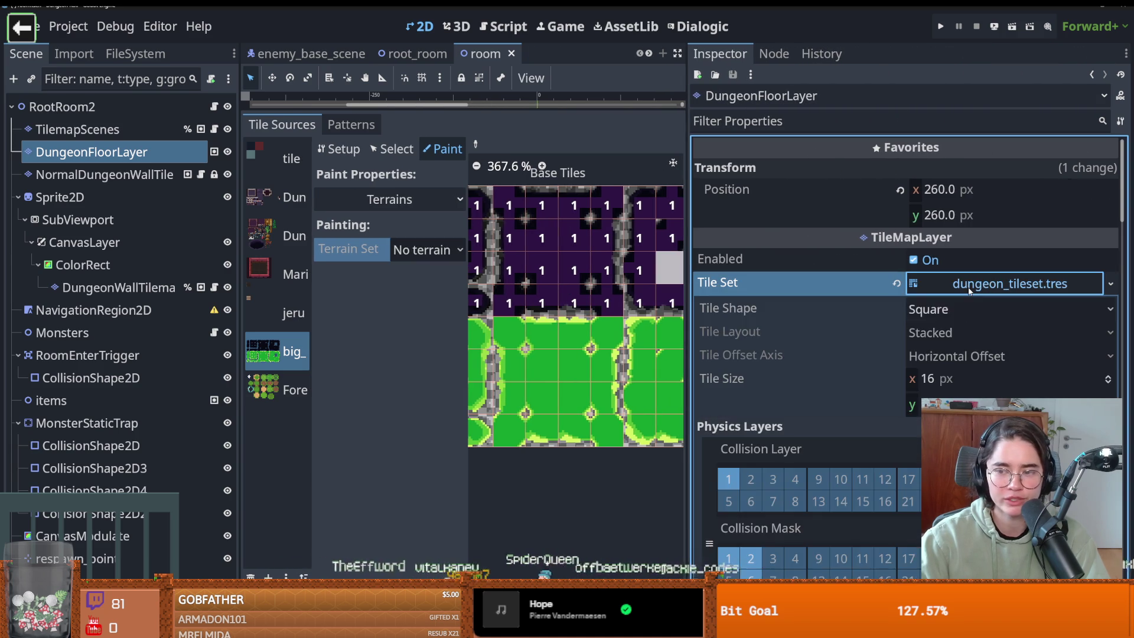
pyautogui.scroll(-5, 863, 404)
pyautogui.scroll(-8, 791, 378)
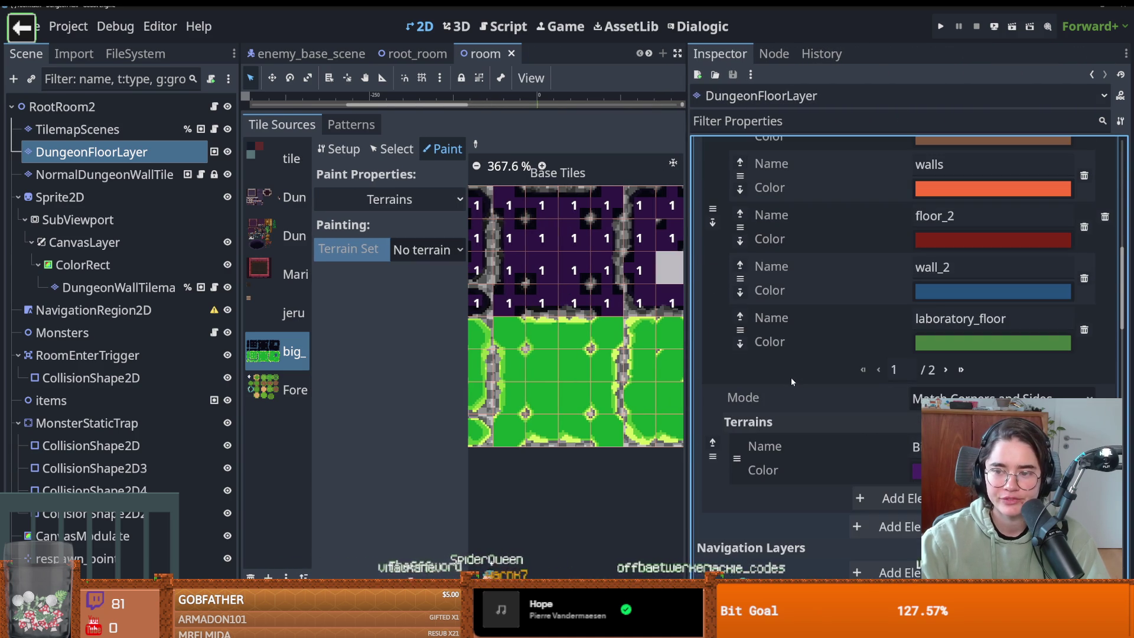
pyautogui.scroll(-3, 827, 390)
pyautogui.click(906, 387)
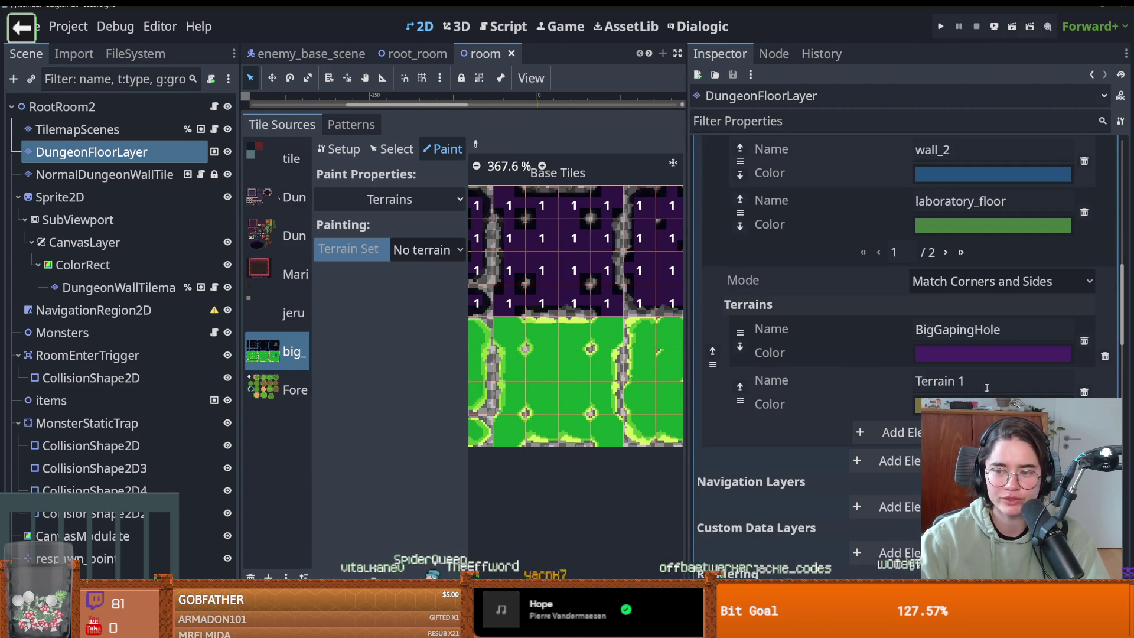
# Step: Name the new terrain radiation_puddle and widen the tile atlas again
pyautogui.write('radiati')
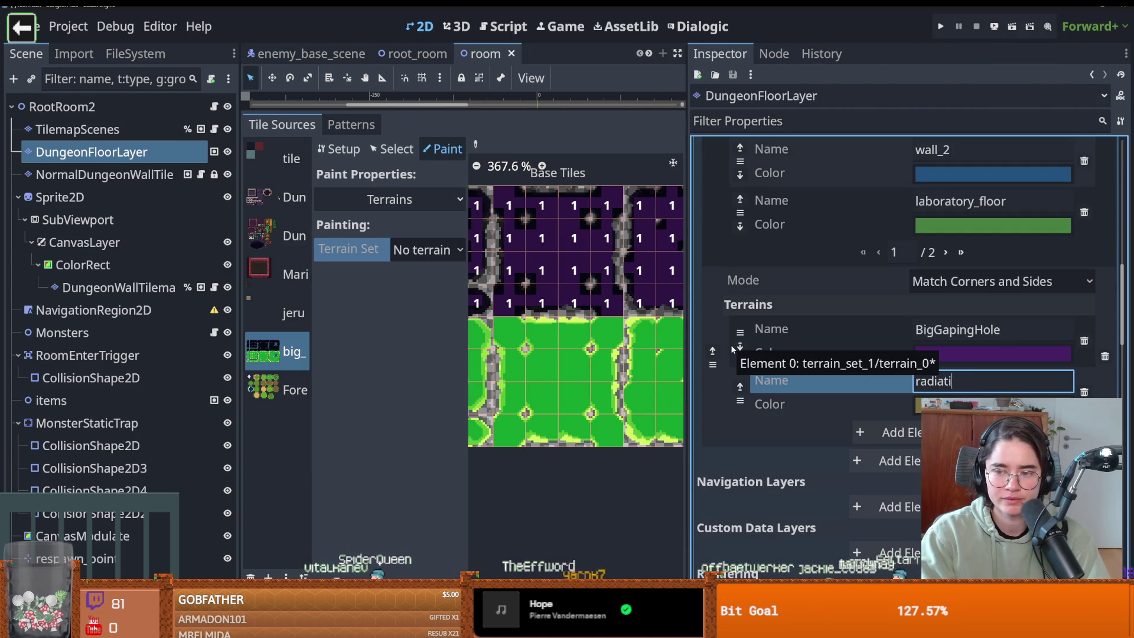
pyautogui.write('on_puddl')
pyautogui.press('BackSpace')
pyautogui.press('BackSpace')
pyautogui.press('BackSpace')
pyautogui.write('dl')
pyautogui.press('BackSpace')
pyautogui.write('dle')
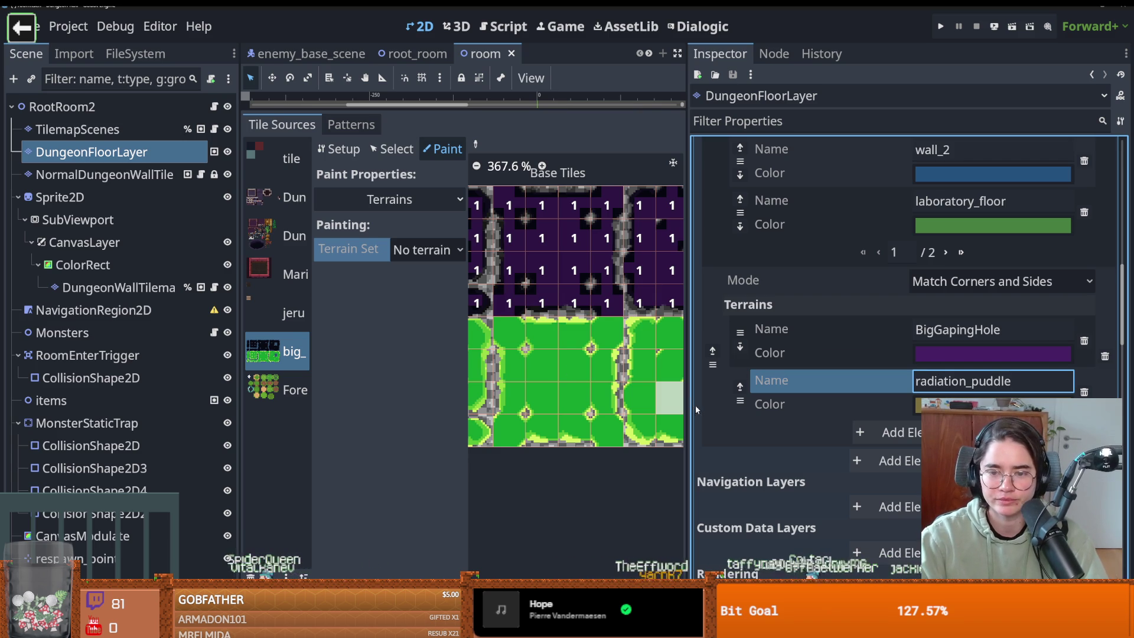
pyautogui.moveTo(689, 411); pyautogui.dragTo(937, 410)
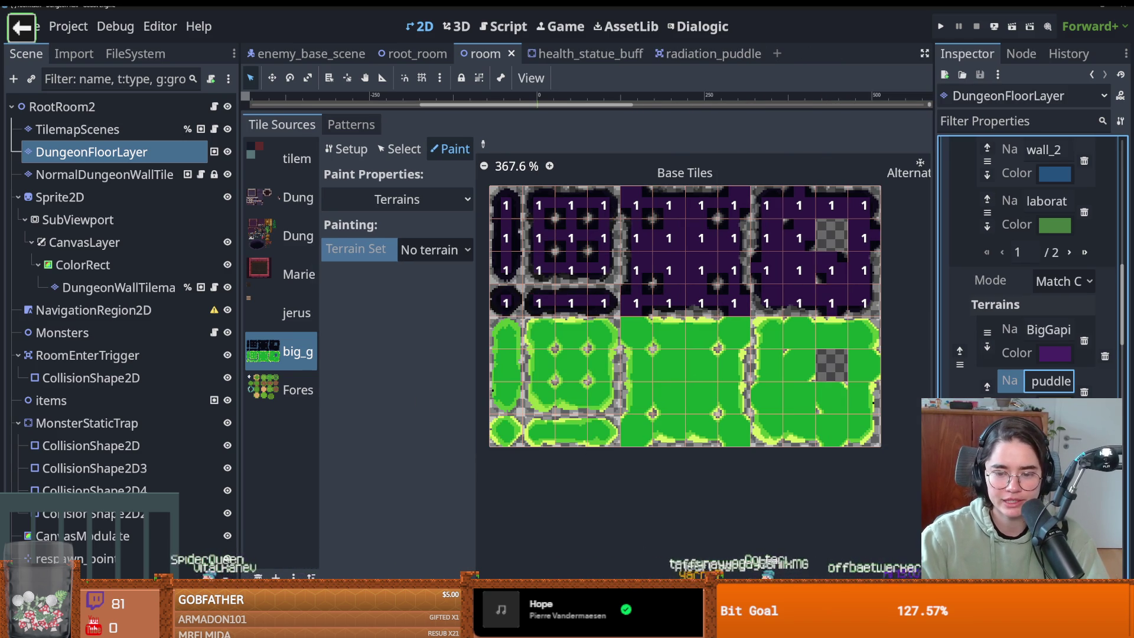
pyautogui.click(434, 250)
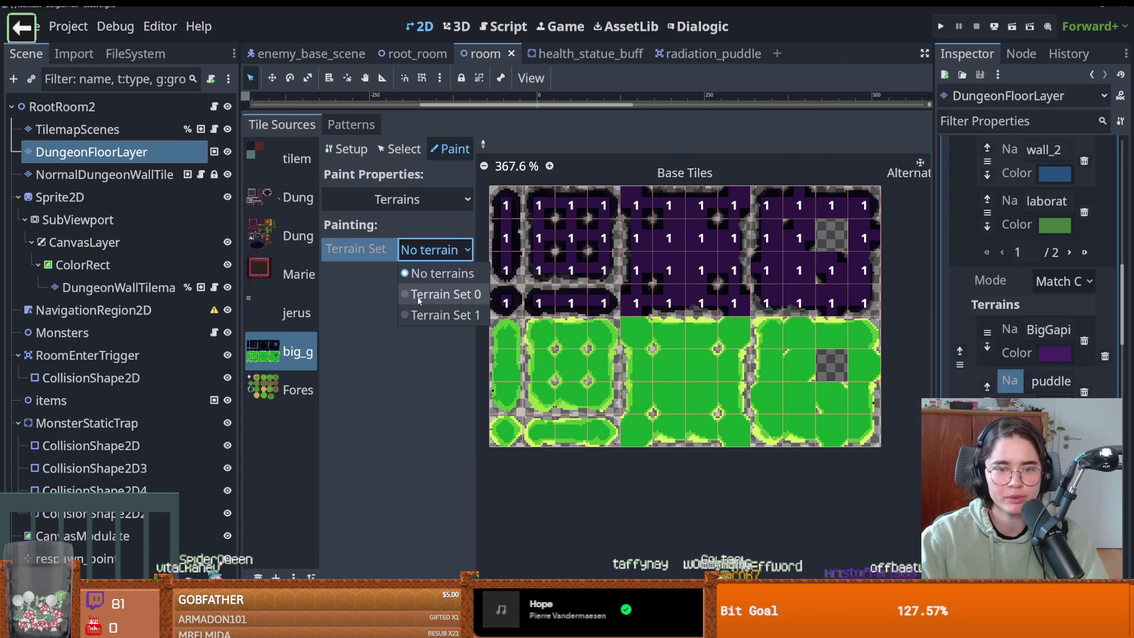
# Step: Pick terrain set 1 with radiation_puddle and paint it across the green tiles
pyautogui.click(430, 315)
pyautogui.click(434, 275)
pyautogui.click(444, 340)
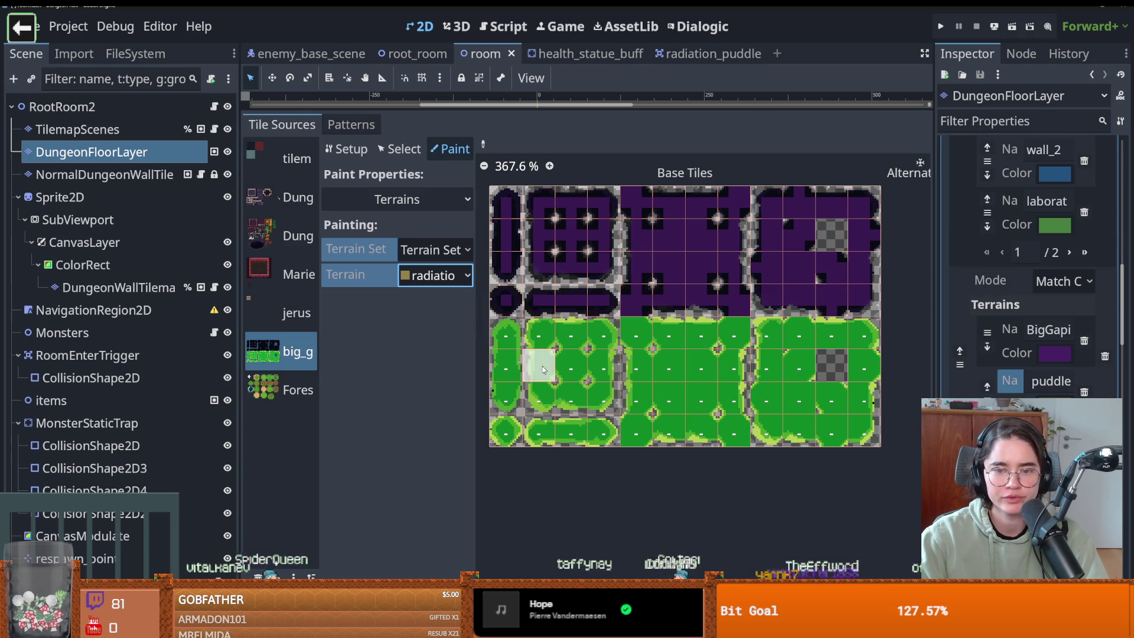
pyautogui.moveTo(513, 384)
pyautogui.mouseDown()
pyautogui.moveTo(540, 428)
pyautogui.moveTo(863, 428)
pyautogui.moveTo(499, 397)
pyautogui.moveTo(785, 364)
pyautogui.moveTo(680, 334)
pyautogui.moveTo(537, 334)
pyautogui.moveTo(851, 334)
pyautogui.moveTo(554, 352)
pyautogui.moveTo(505, 324)
pyautogui.moveTo(510, 436)
pyautogui.moveTo(614, 431)
pyautogui.moveTo(602, 334)
pyautogui.moveTo(605, 396)
pyautogui.moveTo(561, 401)
pyautogui.moveTo(538, 354)
pyautogui.moveTo(587, 332)
pyautogui.moveTo(572, 345)
pyautogui.moveTo(565, 388)
pyautogui.moveTo(551, 365)
pyautogui.moveTo(591, 369)
pyautogui.moveTo(637, 323)
pyautogui.mouseUp()
# Step: Refine the puddle terrain bits on the middle and right green blocks, erasing stray cells
pyautogui.click(740, 326)
pyautogui.click(738, 433)
pyautogui.click(634, 436)
pyautogui.moveTo(634, 436)
pyautogui.mouseDown()
pyautogui.moveTo(637, 331)
pyautogui.moveTo(730, 336)
pyautogui.moveTo(741, 426)
pyautogui.moveTo(680, 430)
pyautogui.mouseUp()
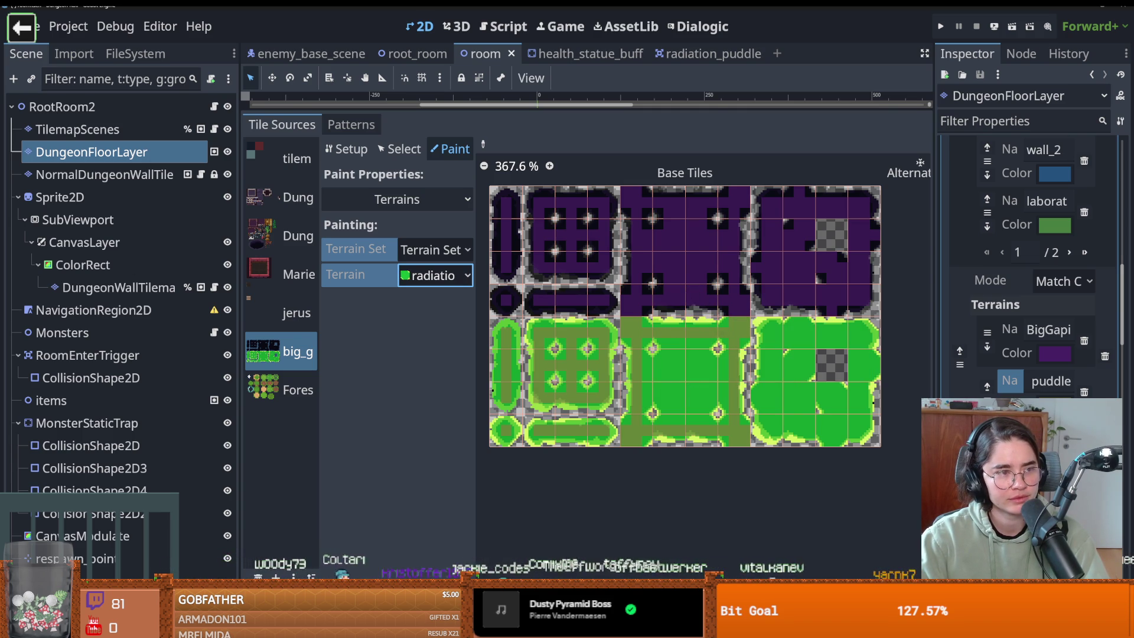
pyautogui.scroll(2, 745, 341)
pyautogui.scroll(-2, 794, 354)
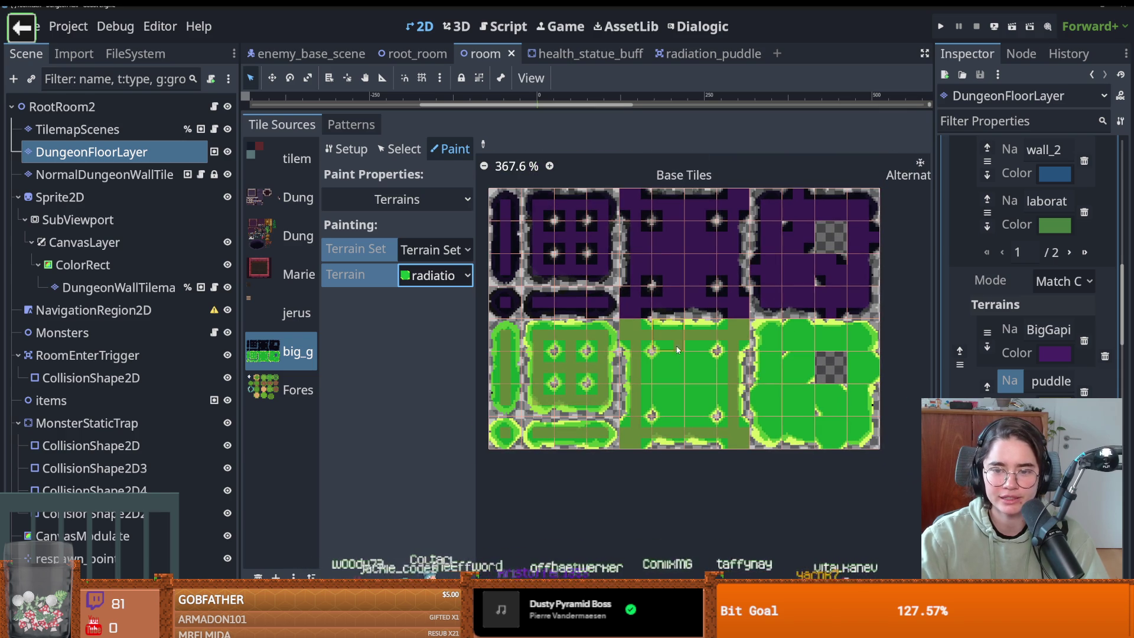
pyautogui.moveTo(691, 334)
pyautogui.mouseDown()
pyautogui.moveTo(691, 416)
pyautogui.moveTo(712, 353)
pyautogui.moveTo(706, 422)
pyautogui.moveTo(673, 413)
pyautogui.moveTo(665, 355)
pyautogui.moveTo(635, 367)
pyautogui.moveTo(727, 372)
pyautogui.moveTo(692, 373)
pyautogui.moveTo(718, 399)
pyautogui.moveTo(626, 402)
pyautogui.moveTo(662, 382)
pyautogui.moveTo(647, 400)
pyautogui.mouseUp()
pyautogui.hscroll(4, 648, 307)
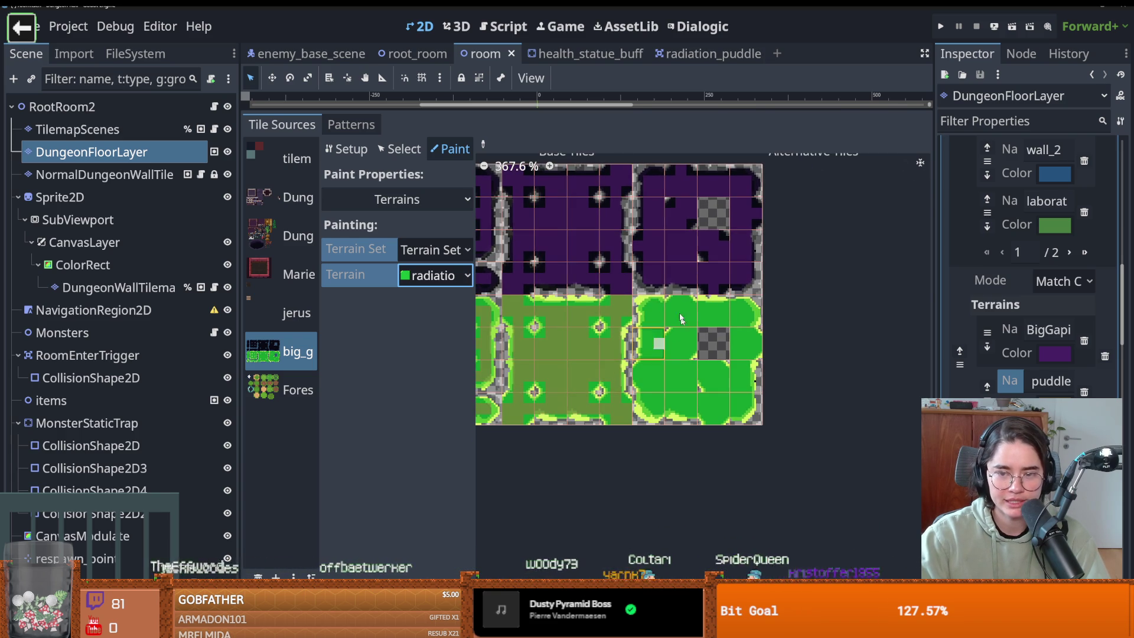
pyautogui.moveTo(648, 306)
pyautogui.mouseDown()
pyautogui.moveTo(651, 408)
pyautogui.moveTo(749, 410)
pyautogui.moveTo(745, 316)
pyautogui.moveTo(645, 308)
pyautogui.moveTo(659, 319)
pyautogui.moveTo(675, 302)
pyautogui.mouseUp()
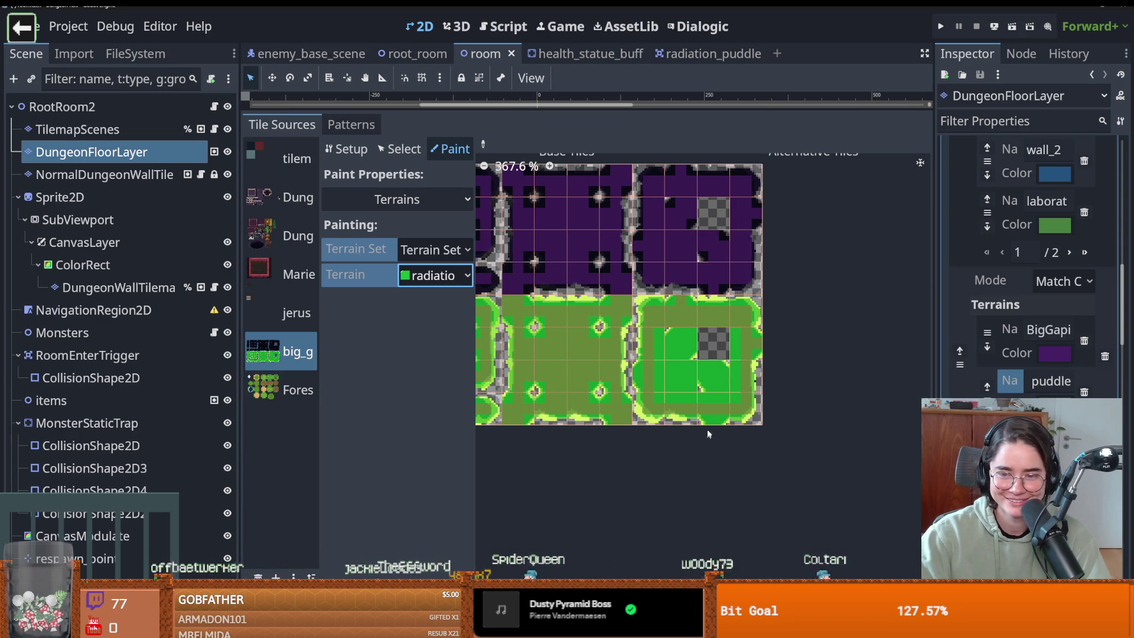
pyautogui.moveTo(656, 398)
pyautogui.mouseDown()
pyautogui.moveTo(650, 324)
pyautogui.moveTo(659, 365)
pyautogui.moveTo(661, 331)
pyautogui.mouseUp()
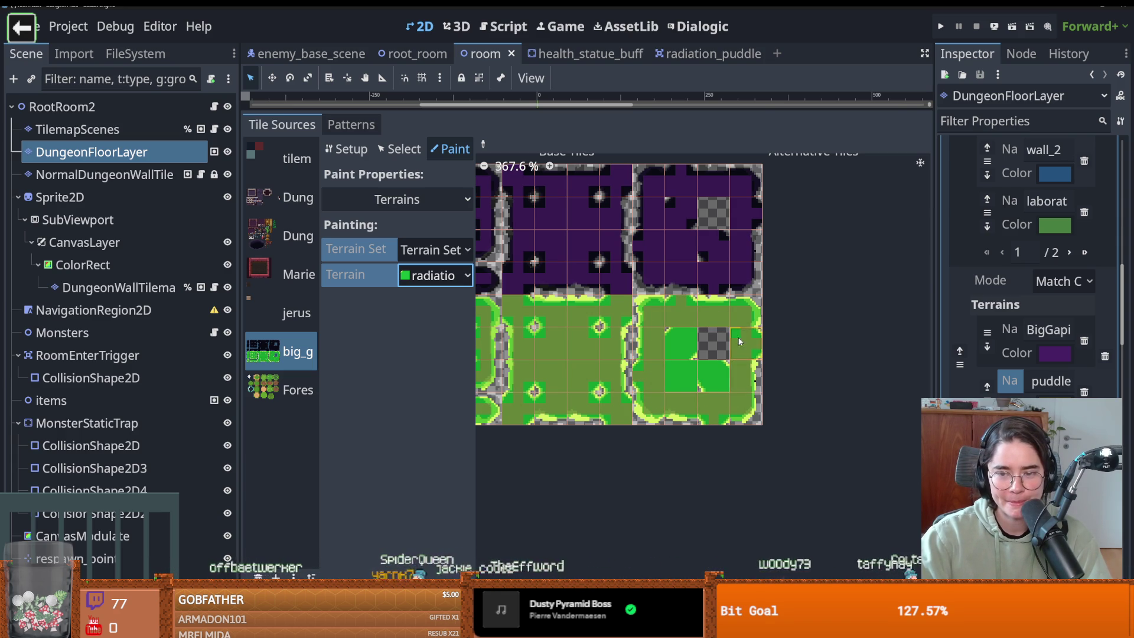
pyautogui.moveTo(715, 382)
pyautogui.mouseDown()
pyautogui.moveTo(712, 371)
pyautogui.moveTo(680, 376)
pyautogui.mouseUp()
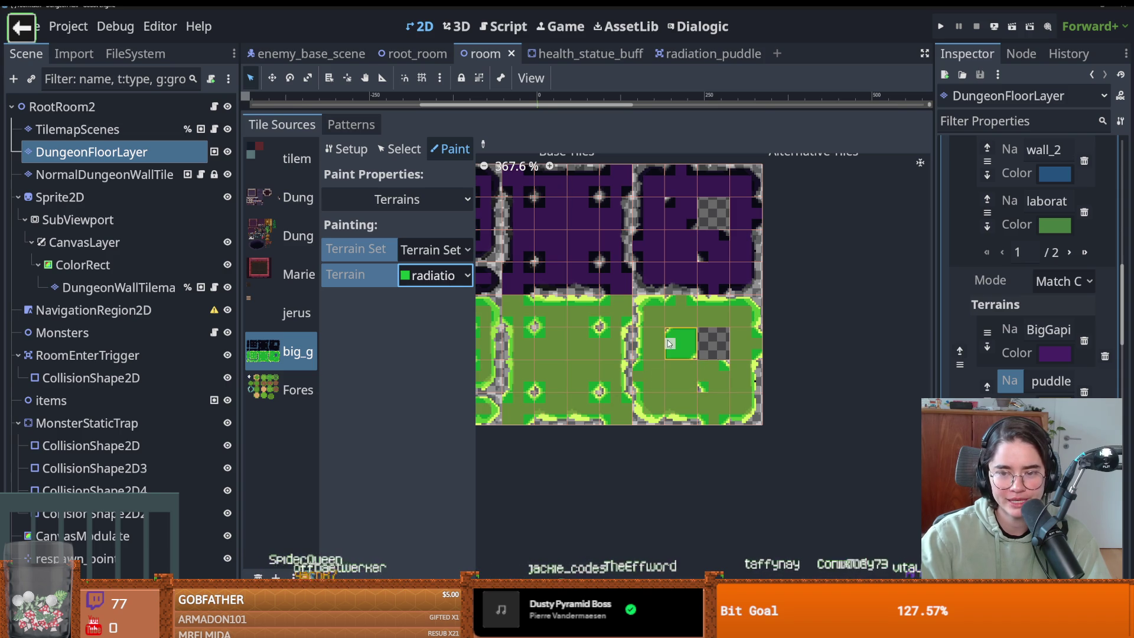
# Step: Save the scene, widen the scene tree panel and collapse the Sprite2D branch
pyautogui.scroll(-1, 703, 355)
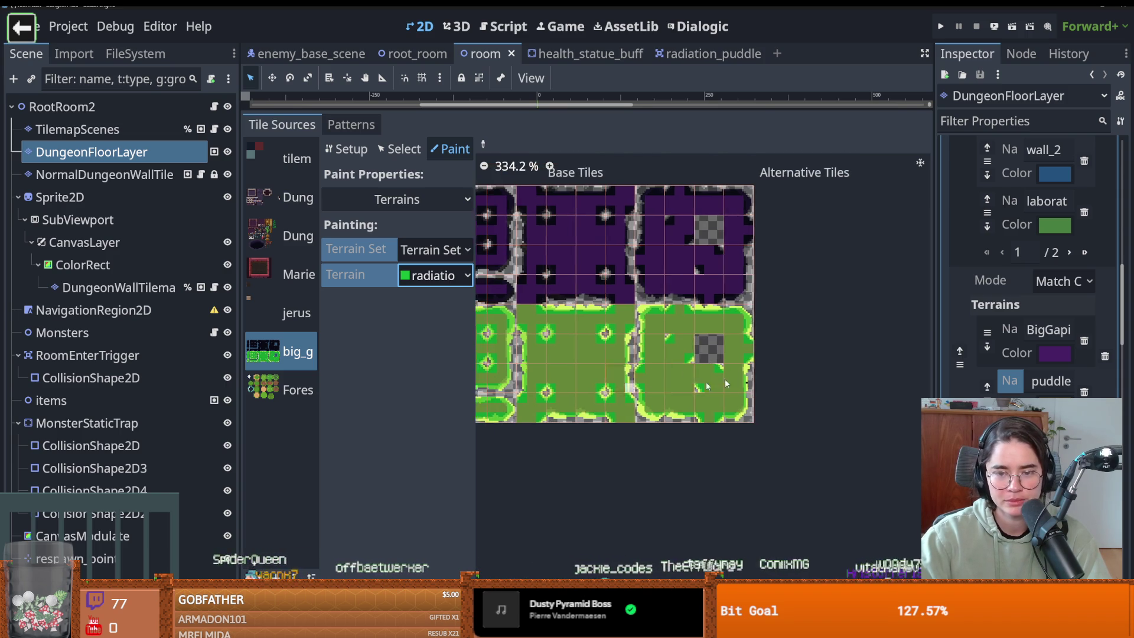
pyautogui.hotkey('ctrl', 's')
pyautogui.scroll(-3, 709, 355)
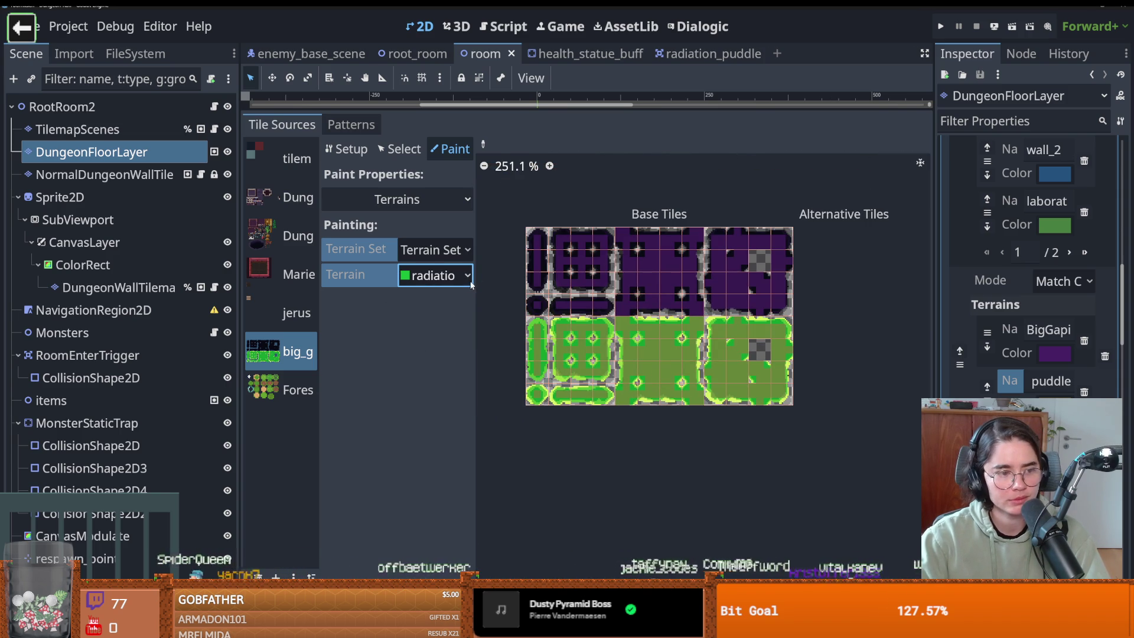
pyautogui.moveTo(240, 322)
pyautogui.mouseDown()
pyautogui.moveTo(327, 322)
pyautogui.moveTo(238, 313)
pyautogui.mouseUp()
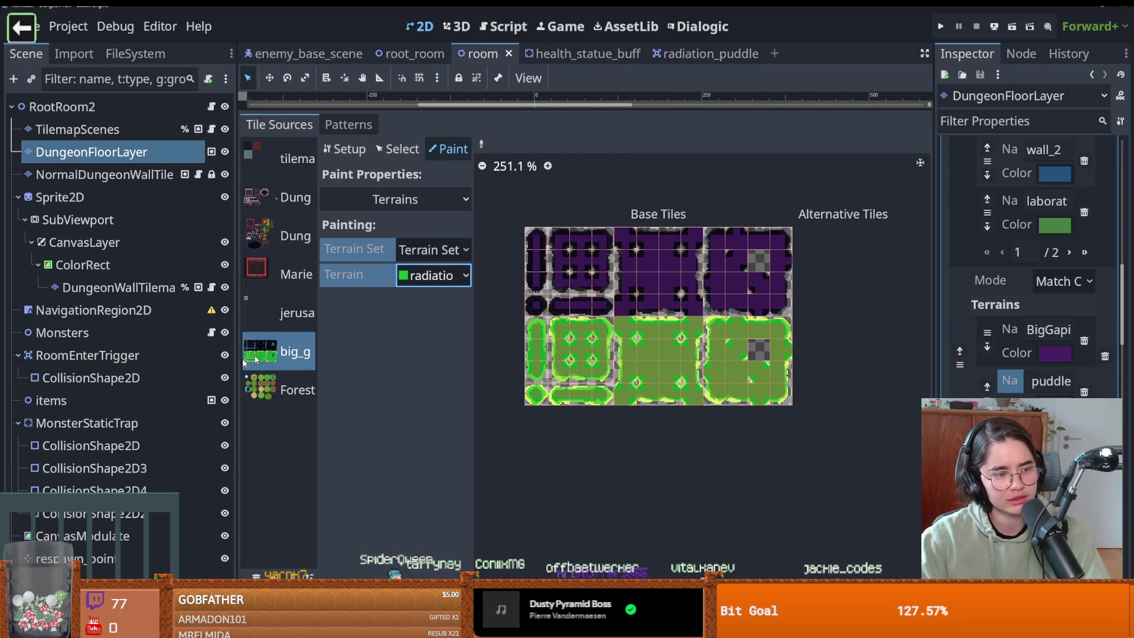
pyautogui.moveTo(239, 367)
pyautogui.mouseDown()
pyautogui.moveTo(260, 351)
pyautogui.moveTo(216, 348)
pyautogui.moveTo(179, 328)
pyautogui.mouseUp()
pyautogui.click(19, 197)
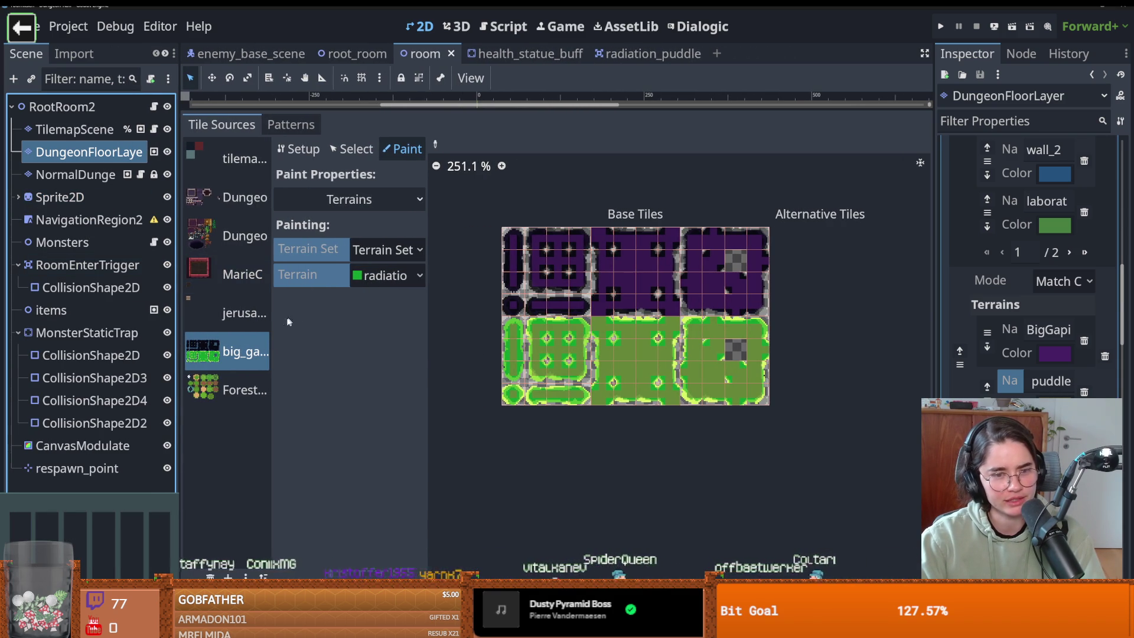
# Step: Show the jerusalem.png tile source, save, and shrink the tile editor to reveal the room viewport
pyautogui.click(268, 314)
pyautogui.hotkey('ctrl', 's')
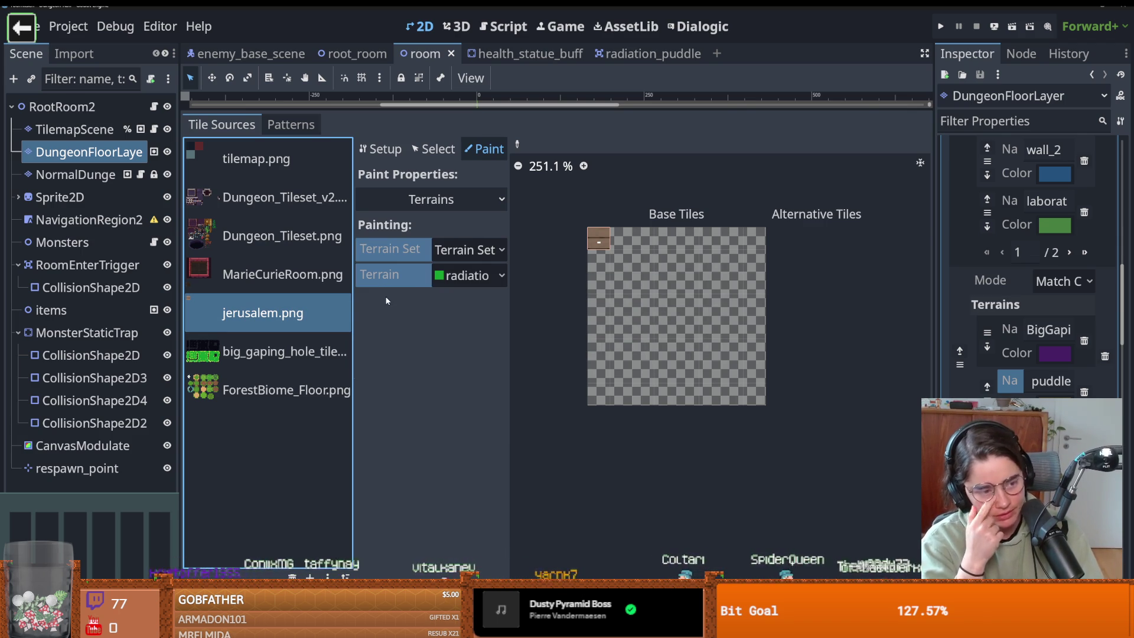
pyautogui.hotkey('ctrl', 's')
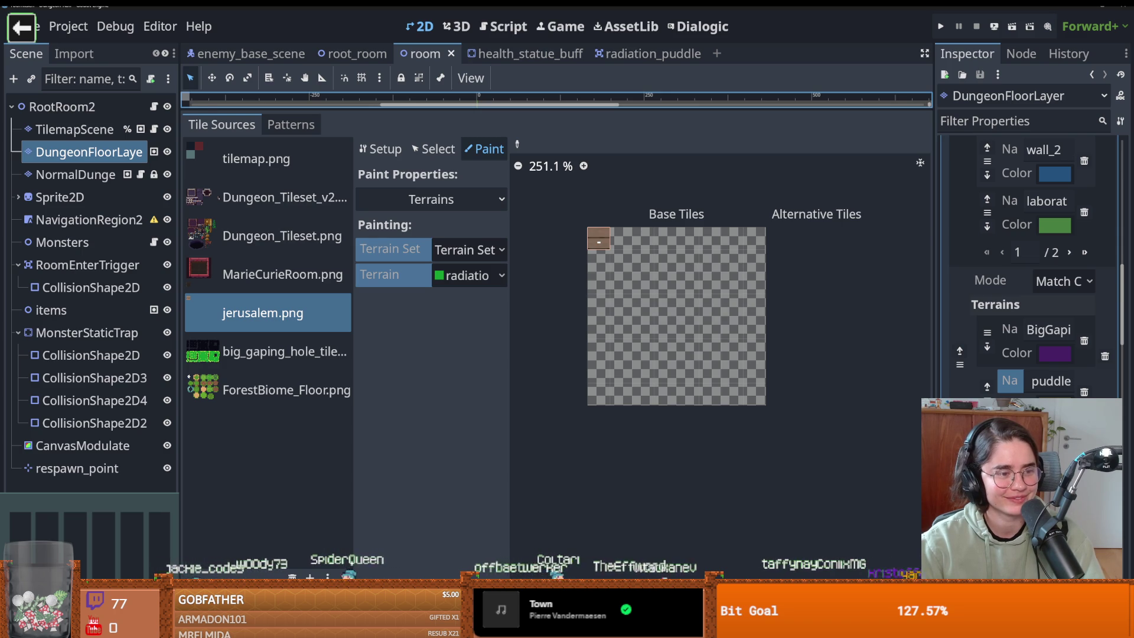
pyautogui.hotkey('ctrl', 's')
pyautogui.moveTo(532, 108); pyautogui.dragTo(531, 474)
pyautogui.hotkey('ctrl', 's')
pyautogui.scroll(-1, 514, 320)
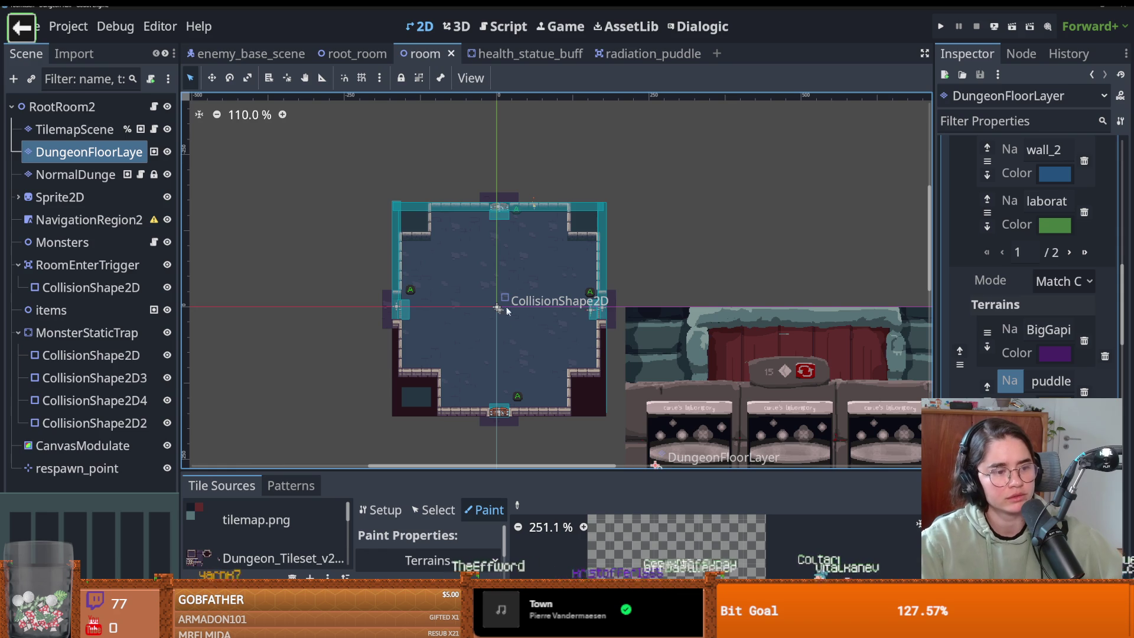
# Step: Widen the scene tree and collapse the MonsterStaticTrap and RoomEnterTrigger branches, saving along the way
pyautogui.scroll(1, 512, 301)
pyautogui.hotkey('ctrl', 's')
pyautogui.moveTo(181, 187); pyautogui.dragTo(254, 184)
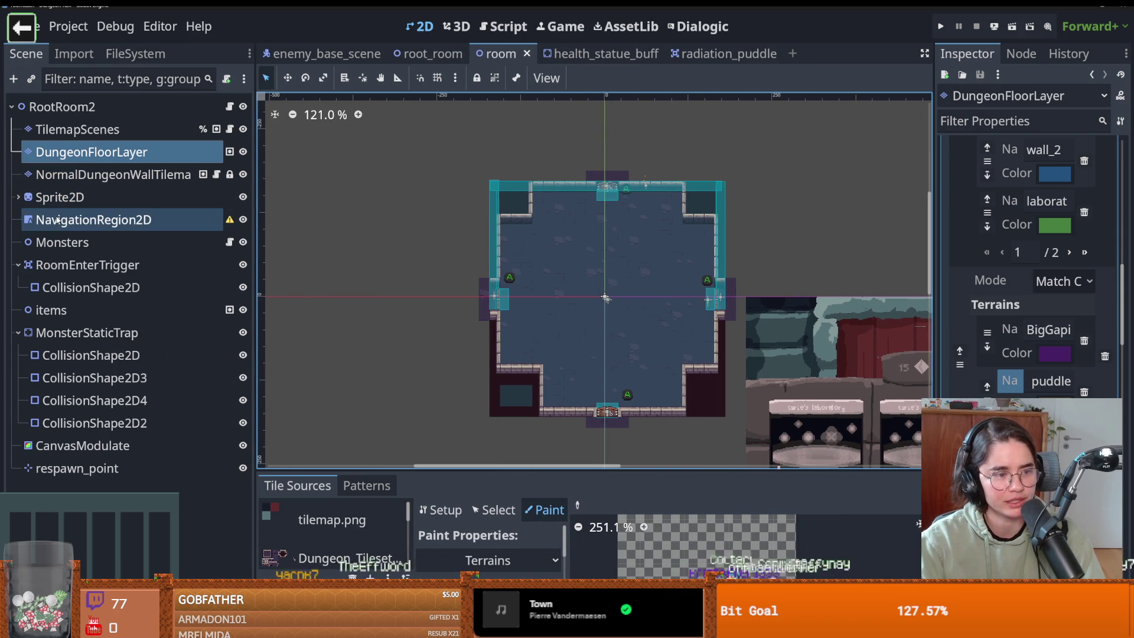
pyautogui.hotkey('ctrl', 's')
pyautogui.click(18, 333)
pyautogui.hotkey('ctrl', 's')
pyautogui.click(18, 264)
pyautogui.hotkey('ctrl', 's')
pyautogui.moveTo(248, 276); pyautogui.dragTo(254, 276)
pyautogui.hotkey('ctrl', 's')
pyautogui.scroll(2, 650, 319)
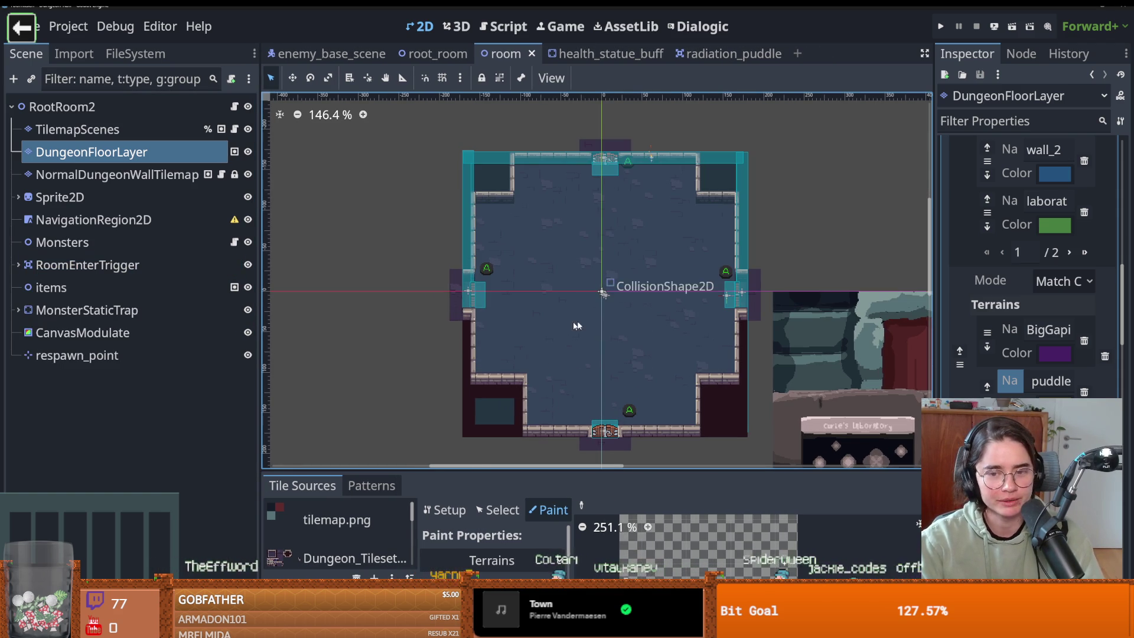
pyautogui.hotkey('ctrl', 's')
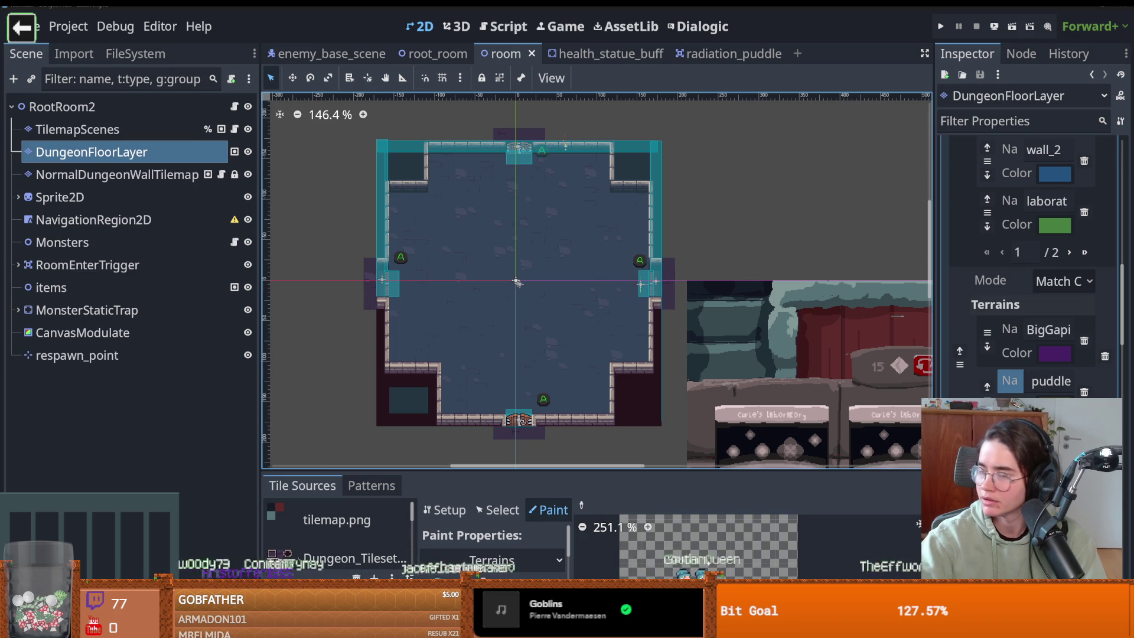
# Step: Switch to the root_room scene and collapse its RoomEnterTrigger node
pyautogui.scroll(2, 543, 239)
pyautogui.scroll(-1, 543, 239)
pyautogui.hotkey('ctrl', 's')
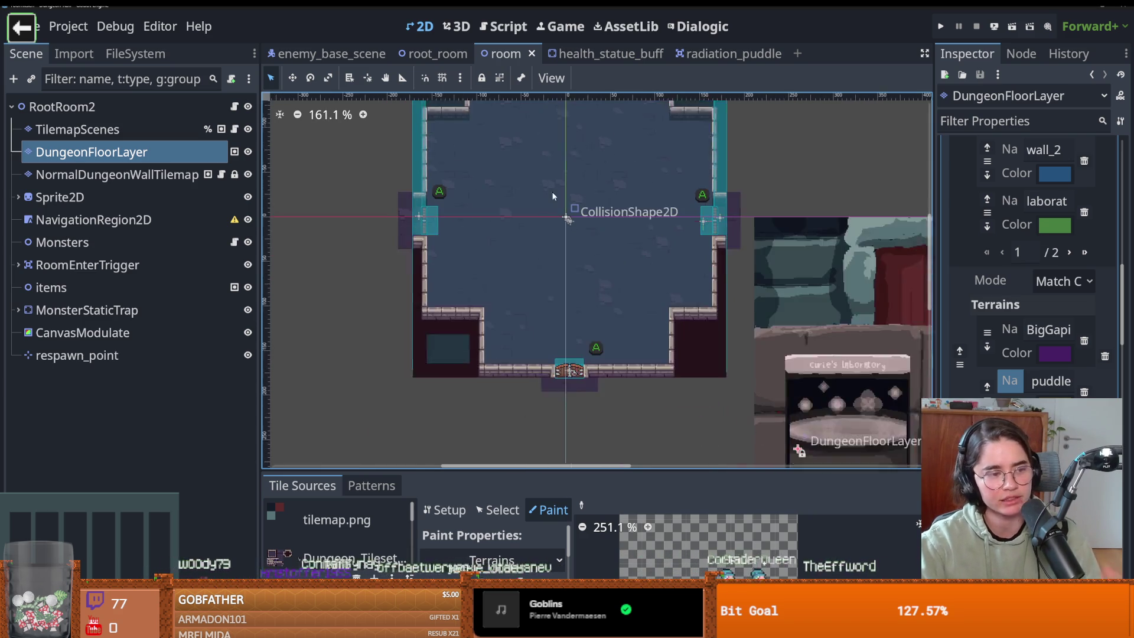
pyautogui.hotkey('ctrl', 's')
pyautogui.click(431, 55)
pyautogui.hotkey('ctrl', 's')
pyautogui.click(18, 265)
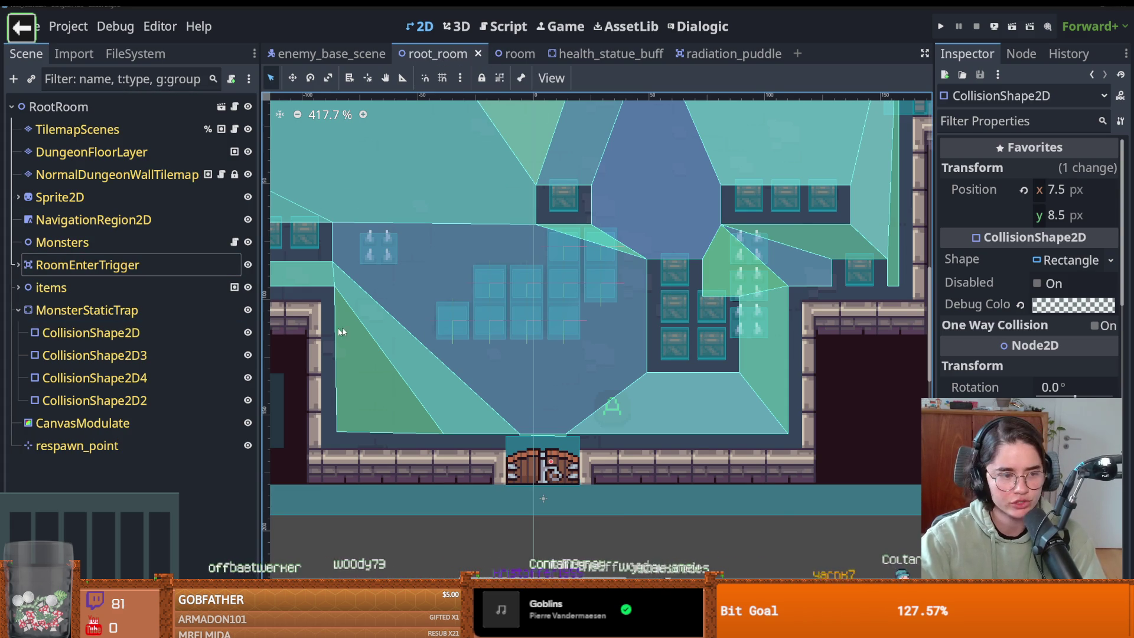
# Step: Save the root_room scene, then switch over to the web browser
pyautogui.scroll(2, 536, 302)
pyautogui.hotkey('ctrl', 's')
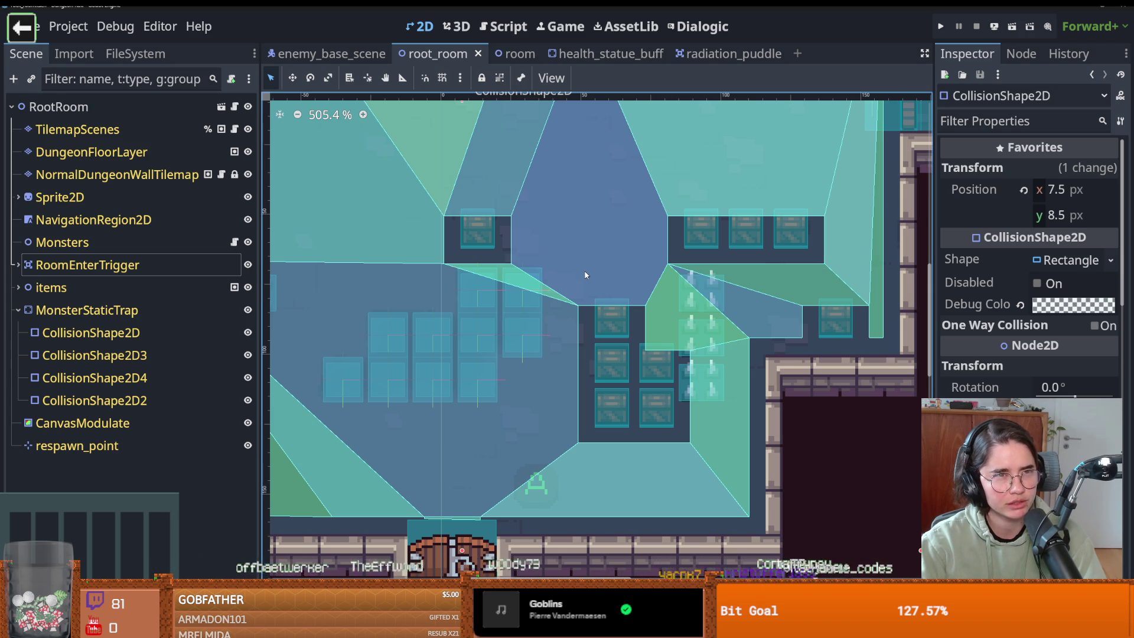
pyautogui.hscroll(-3, 596, 289)
pyautogui.hotkey('ctrl', 's')
pyautogui.hscroll(-1, 584, 298)
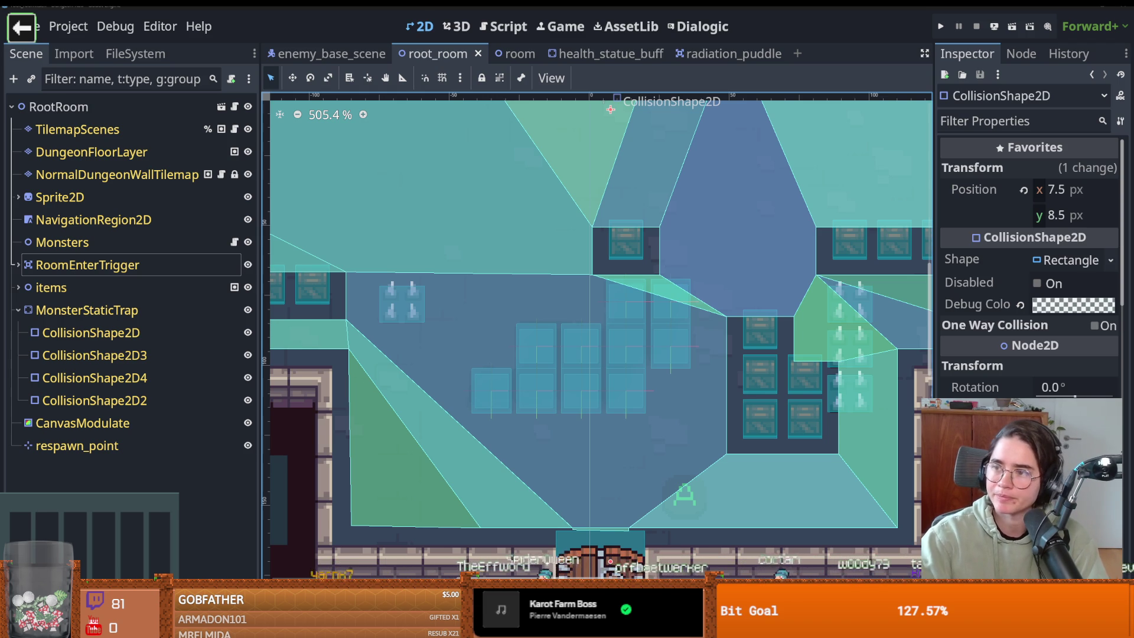
pyautogui.hotkey('alt', 'Tab')
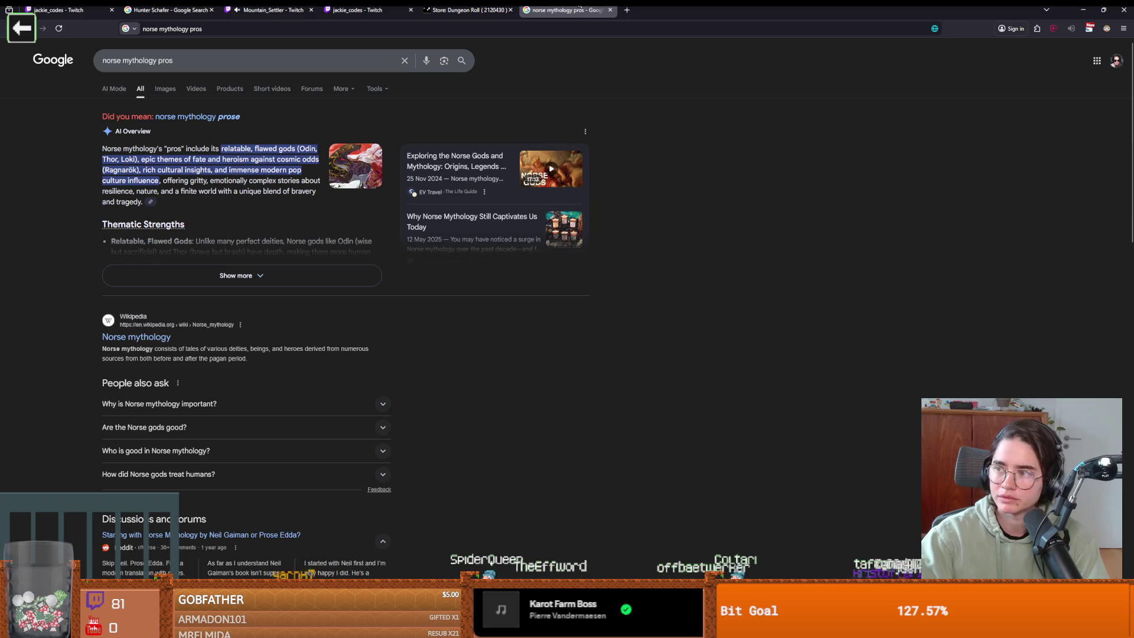
# Step: Select 'mythology' and 'pros' in the overview, glance at Godot, and return to the results
pyautogui.doubleClick(129, 148)
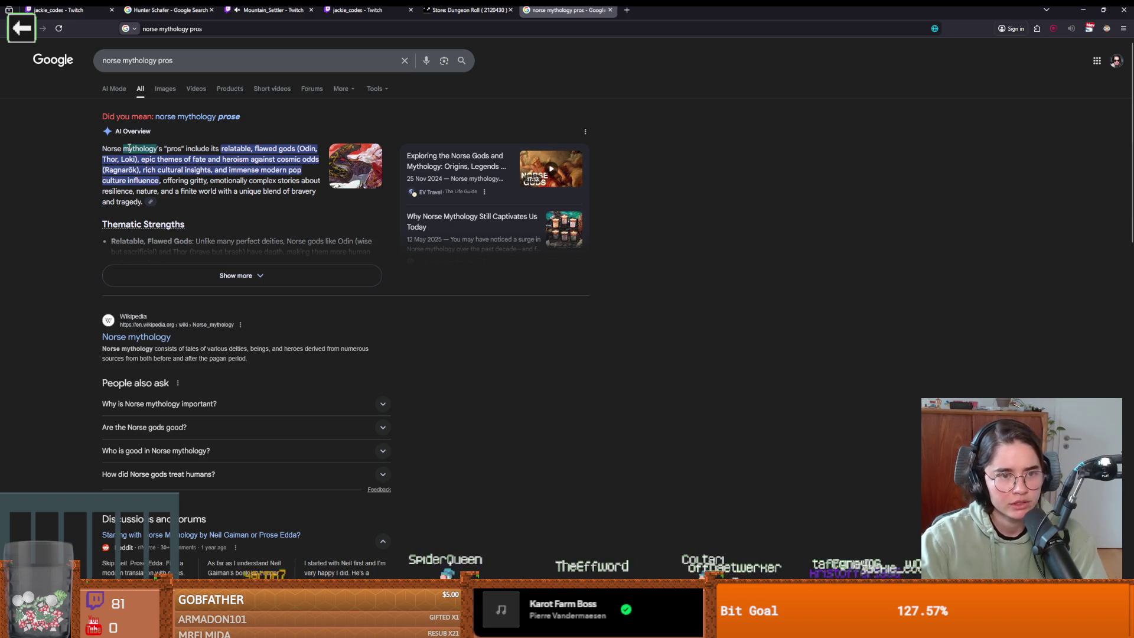
pyautogui.doubleClick(175, 148)
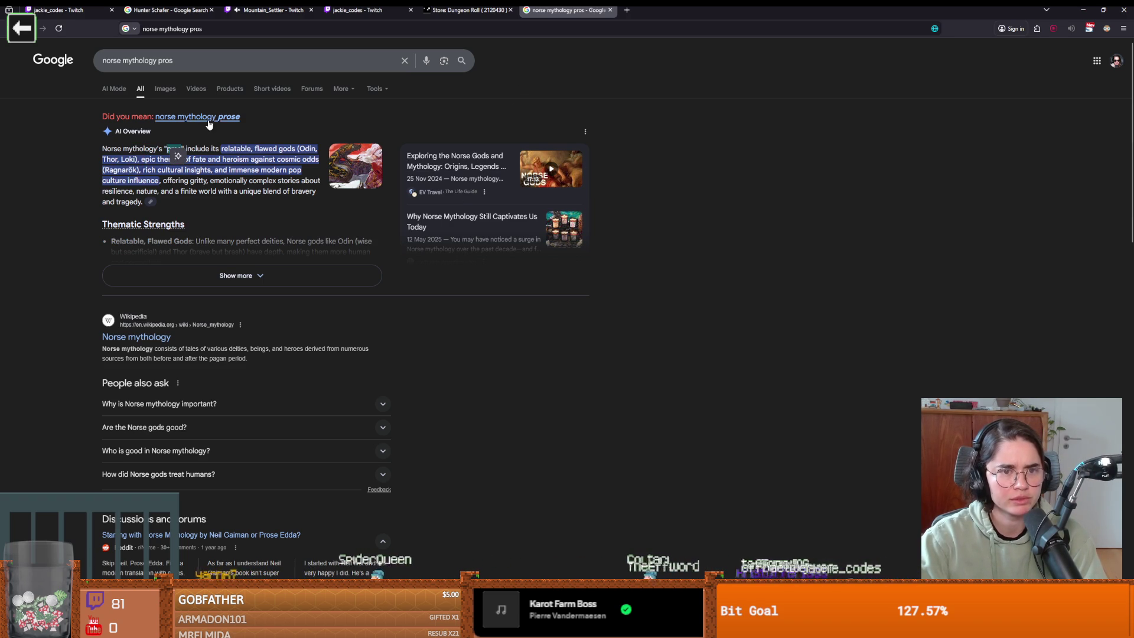
pyautogui.hotkey('alt', 'Tab')
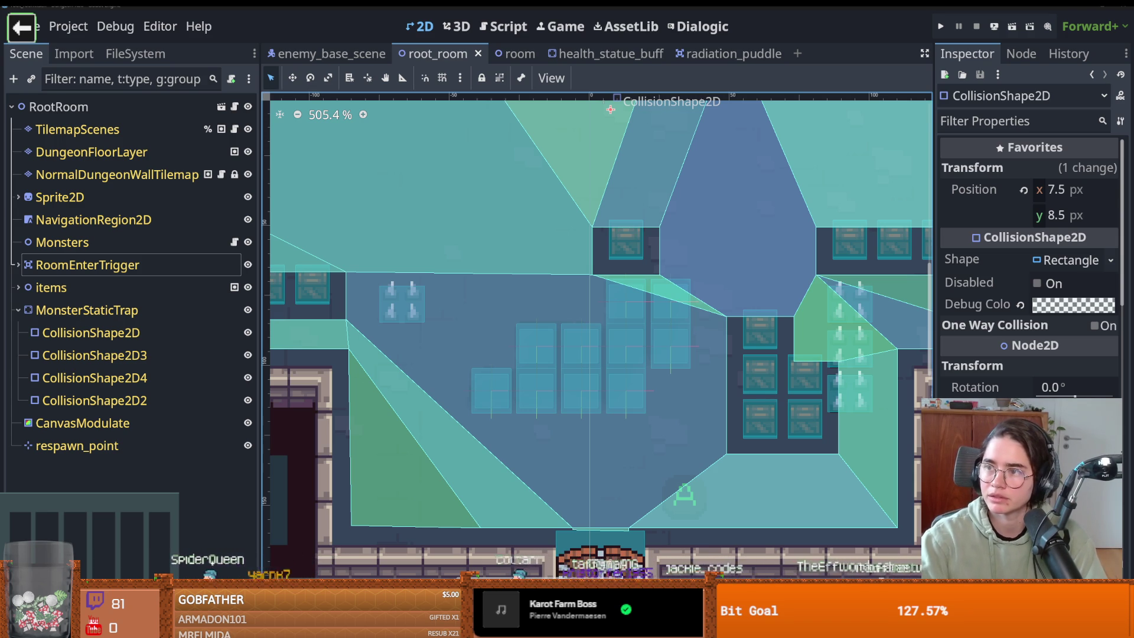
pyautogui.hotkey('alt', 'Tab')
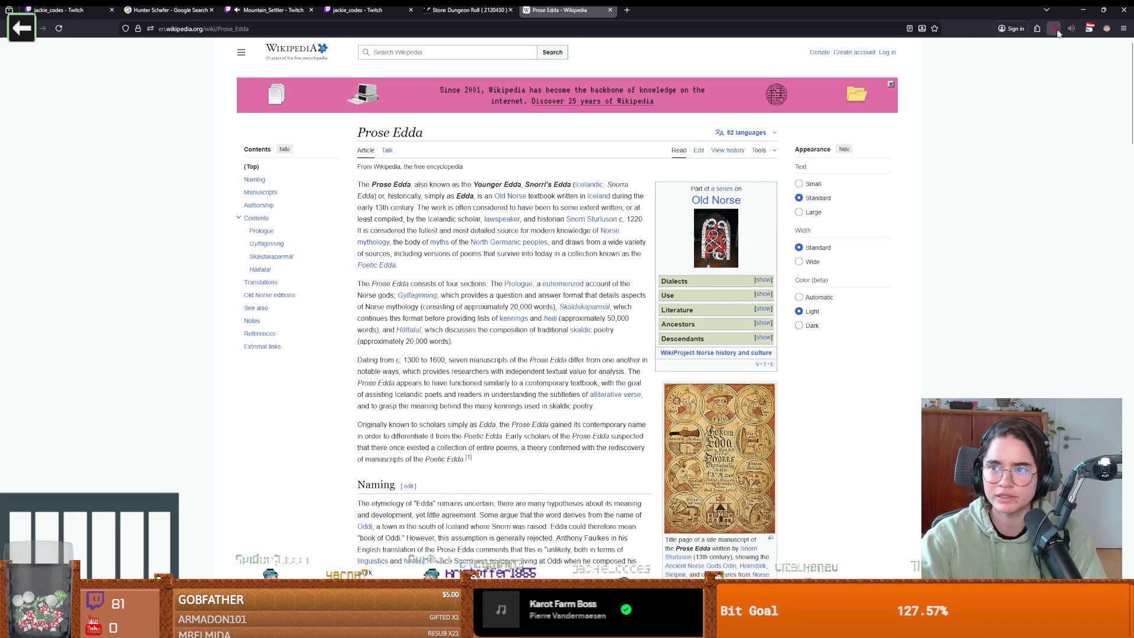
# Step: Turn Dark Reader on for the Prose Edda Wikipedia article
pyautogui.click(1106, 28)
pyautogui.click(1071, 64)
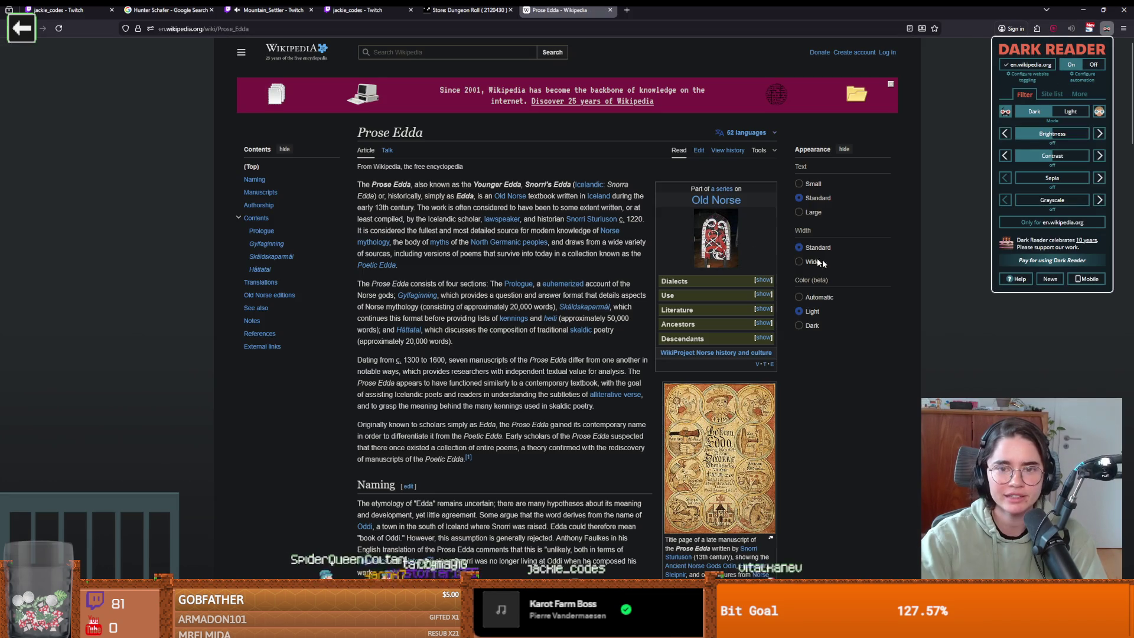
pyautogui.click(391, 171)
# Step: Select and clear some intro text, then return to the game launcher's list of games
pyautogui.doubleClick(489, 184)
pyautogui.click(508, 192)
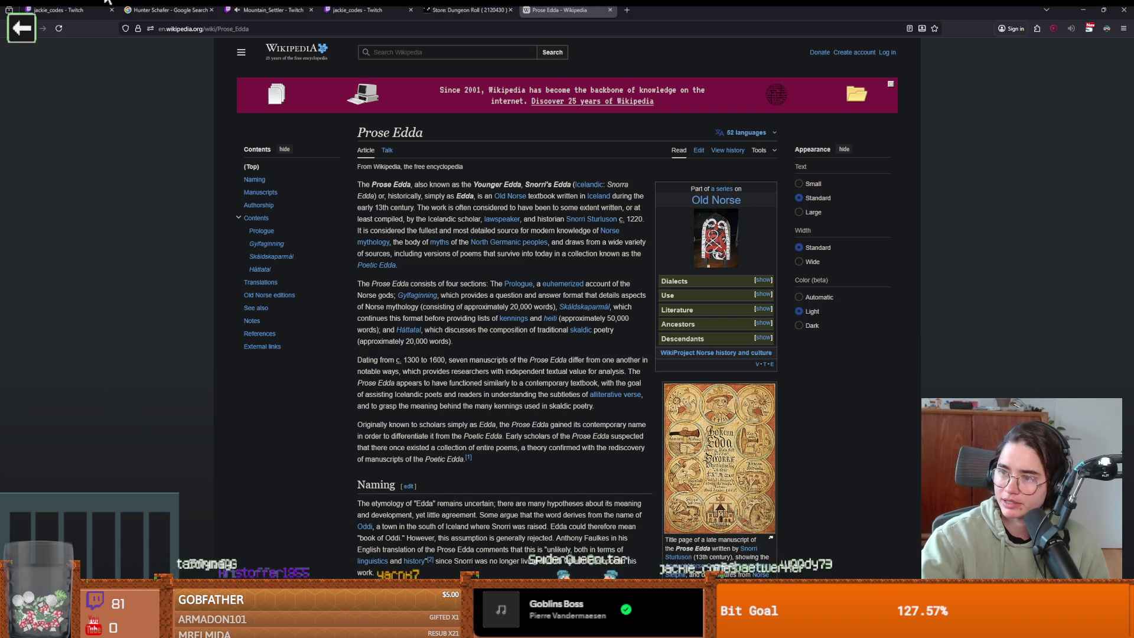
pyautogui.click(35, 32)
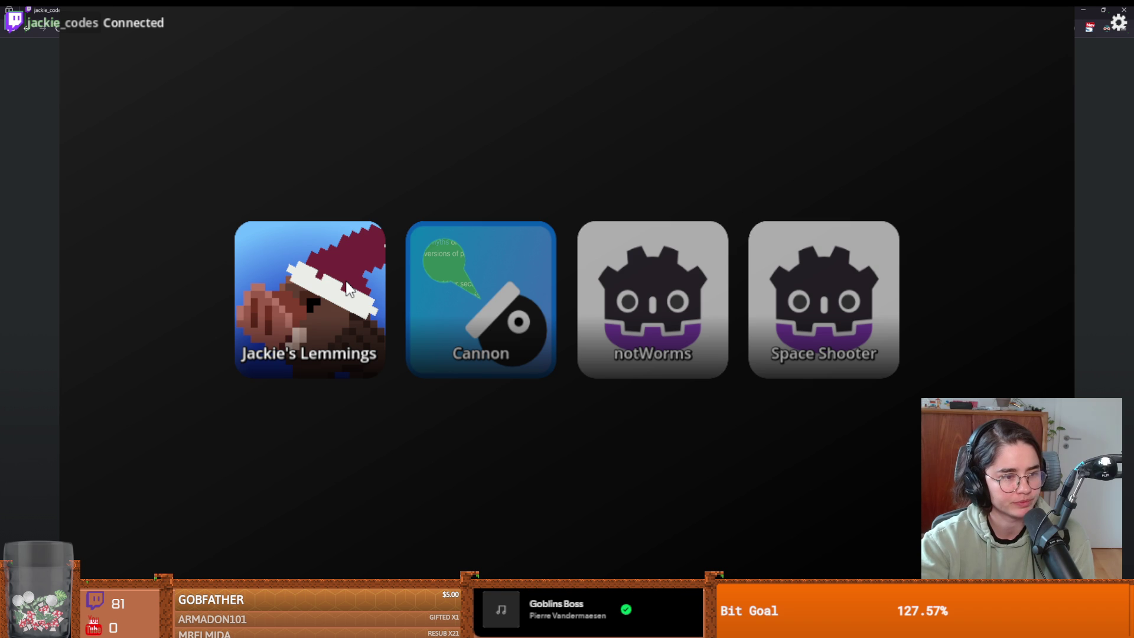
# Step: Launch the Cannon game from the launcher grid
pyautogui.click(457, 286)
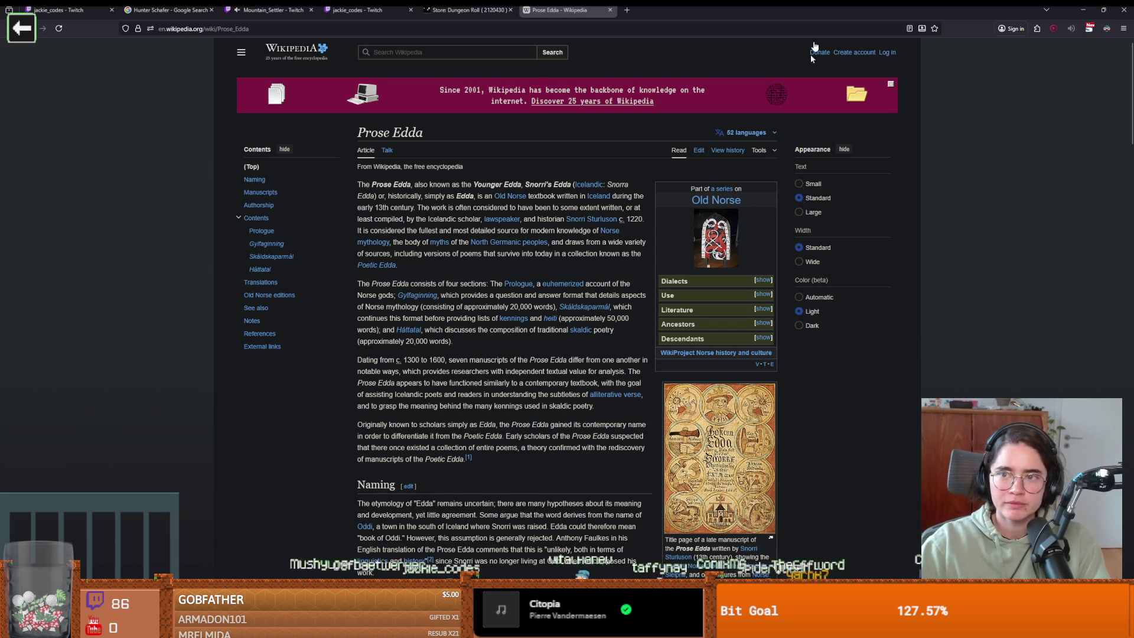
# Step: Return to the Godot editor and save the root_room scene
pyautogui.hotkey('alt', 'Tab')
pyautogui.hotkey('ctrl', 's')
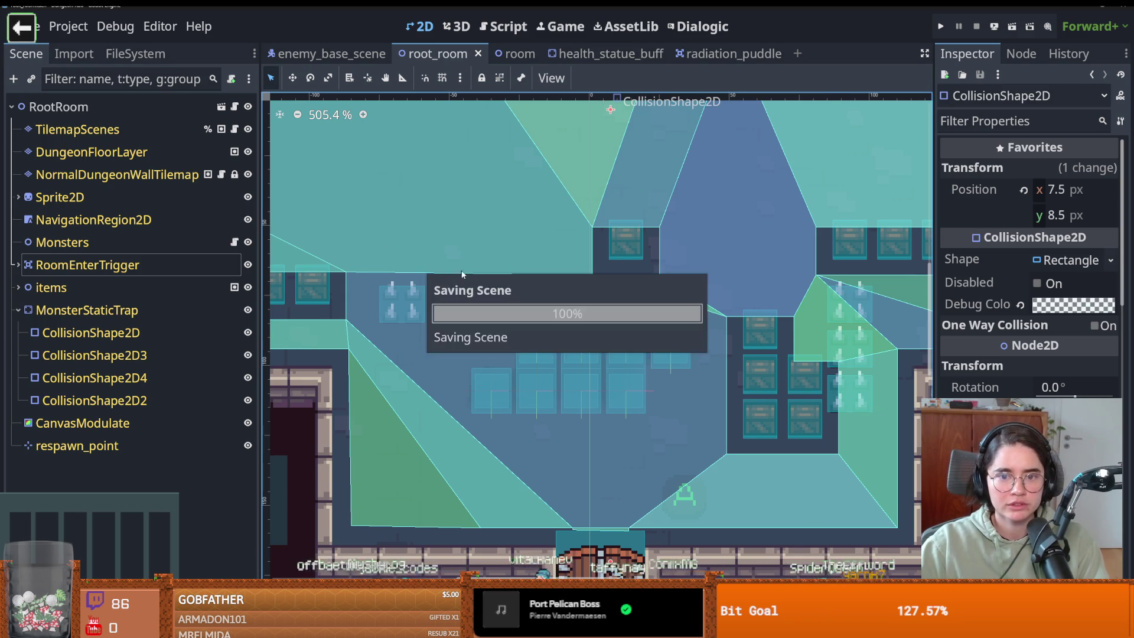
# Step: Select DungeonFloorLayer, enlarge the tile panel, and choose the big_gaping tile atlas
pyautogui.scroll(-3, 460, 284)
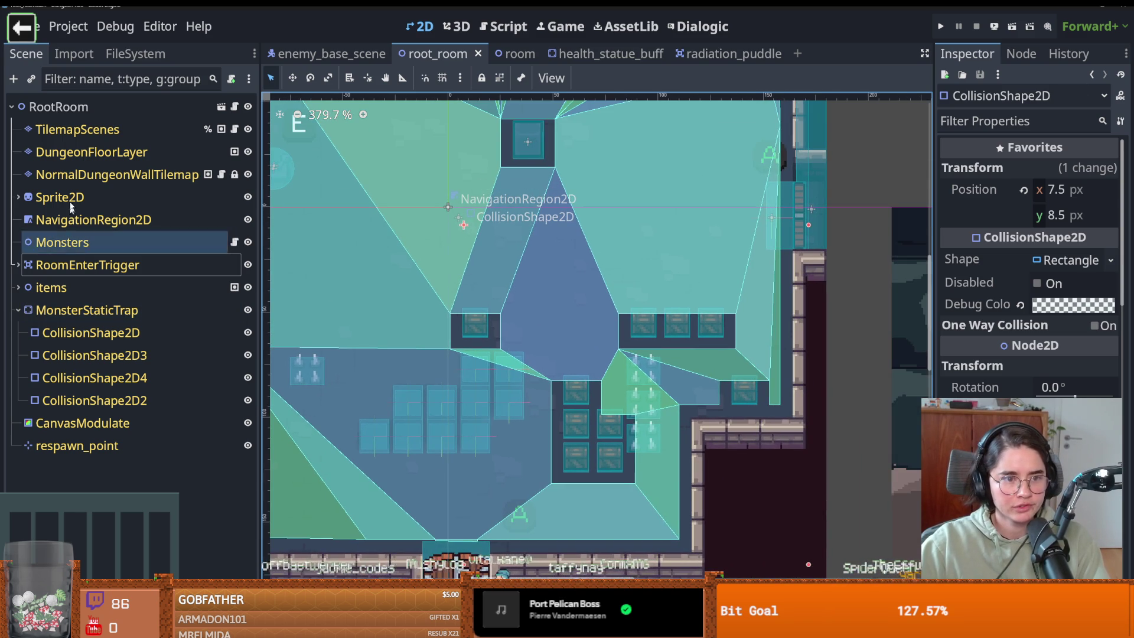
pyautogui.click(91, 152)
pyautogui.scroll(-3, 456, 420)
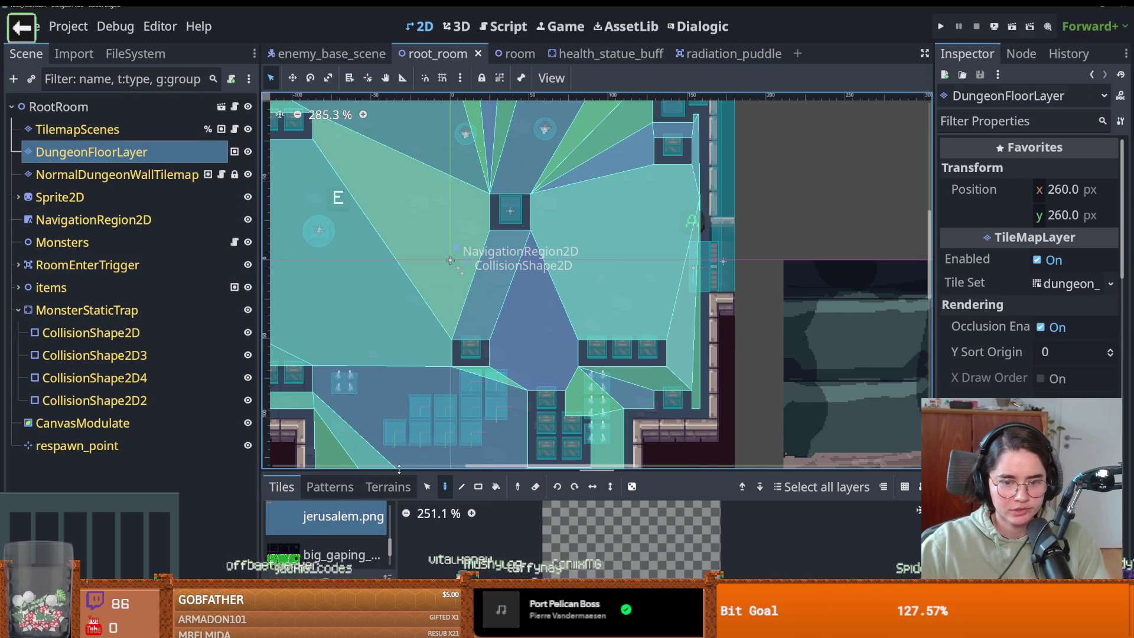
pyautogui.moveTo(590, 473)
pyautogui.mouseDown()
pyautogui.moveTo(591, 294)
pyautogui.moveTo(590, 345)
pyautogui.mouseUp()
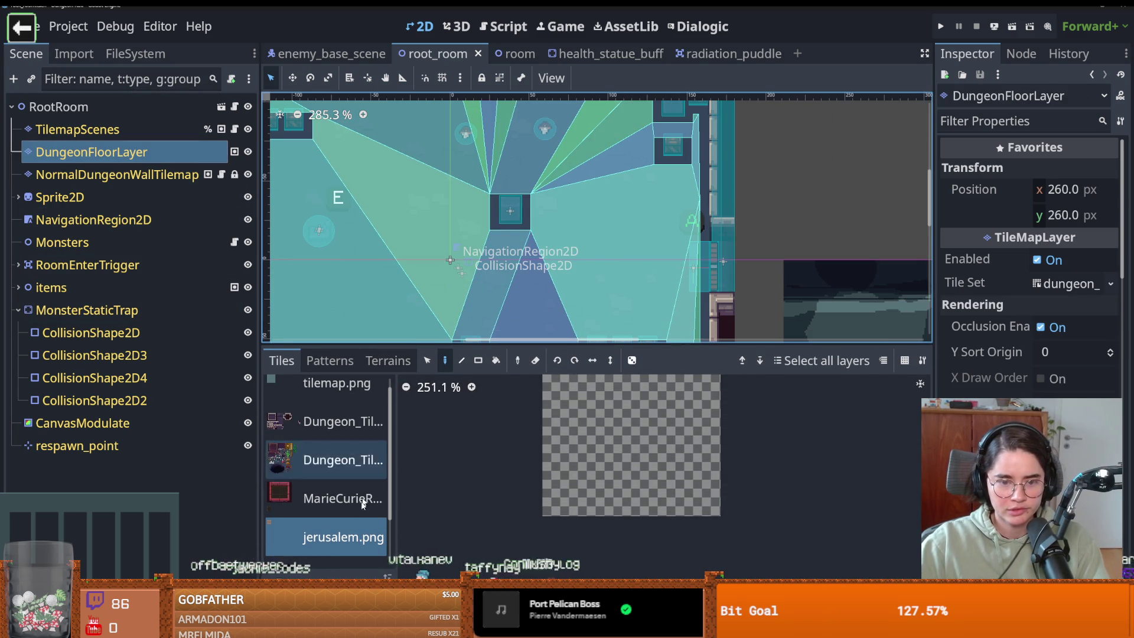
pyautogui.scroll(-2, 329, 501)
pyautogui.scroll(-1, 329, 501)
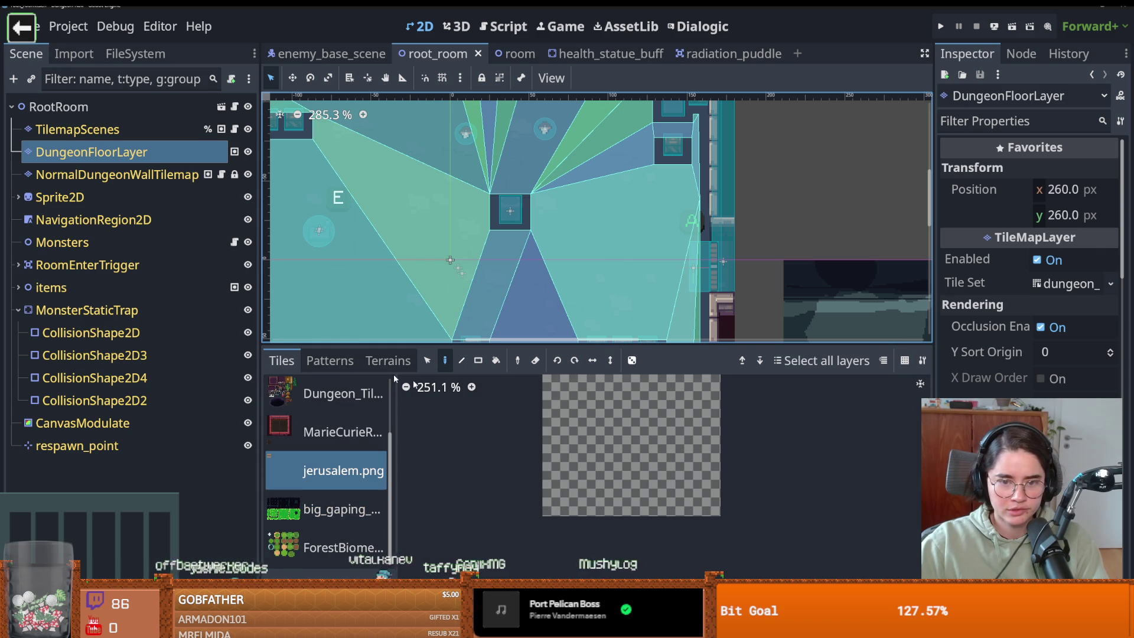
pyautogui.click(360, 518)
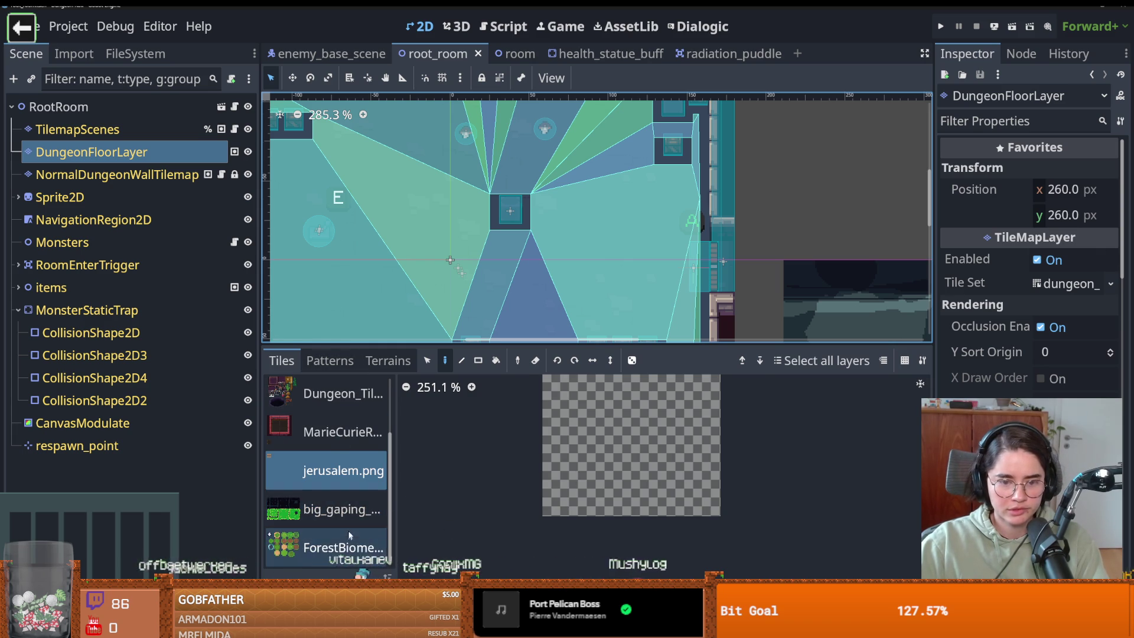
# Step: Paint a radiation_puddle terrain patch onto the room floor in Terrains mode
pyautogui.click(388, 360)
pyautogui.scroll(-5, 342, 509)
pyautogui.click(335, 561)
pyautogui.scroll(-1, 424, 231)
pyautogui.moveTo(420, 245)
pyautogui.mouseDown()
pyautogui.moveTo(418, 195)
pyautogui.moveTo(430, 239)
pyautogui.mouseUp()
pyautogui.scroll(-5, 430, 239)
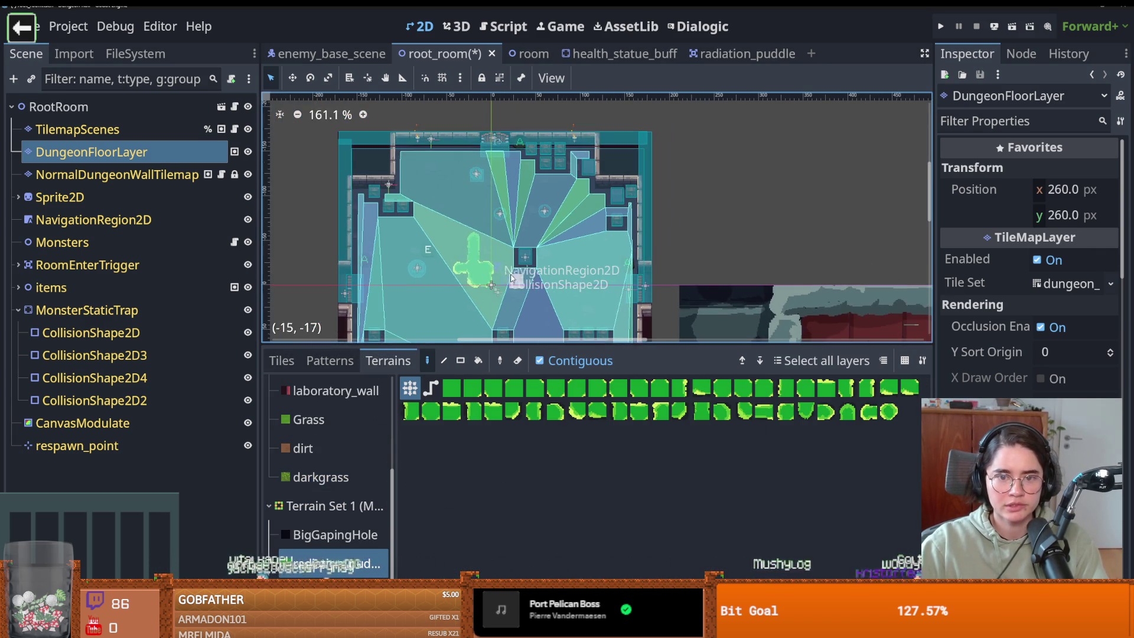
pyautogui.click(456, 258)
# Step: Switch to the dungeon wall layer in single-tile mode and look at a dungeon atlas
pyautogui.scroll(3, 457, 259)
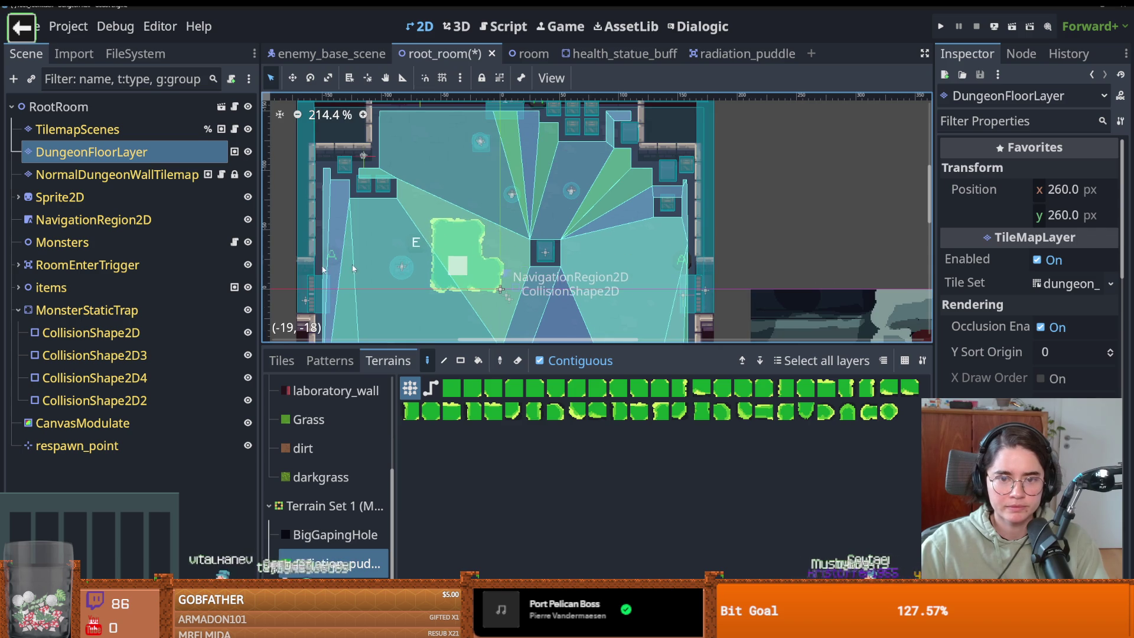
pyautogui.click(123, 175)
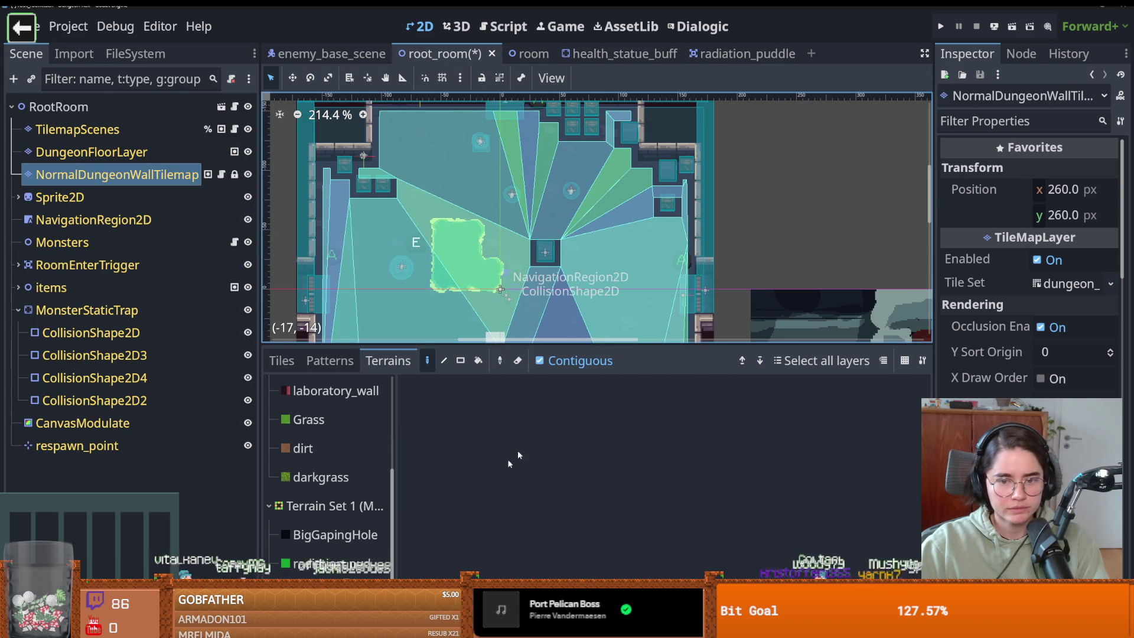
pyautogui.click(282, 360)
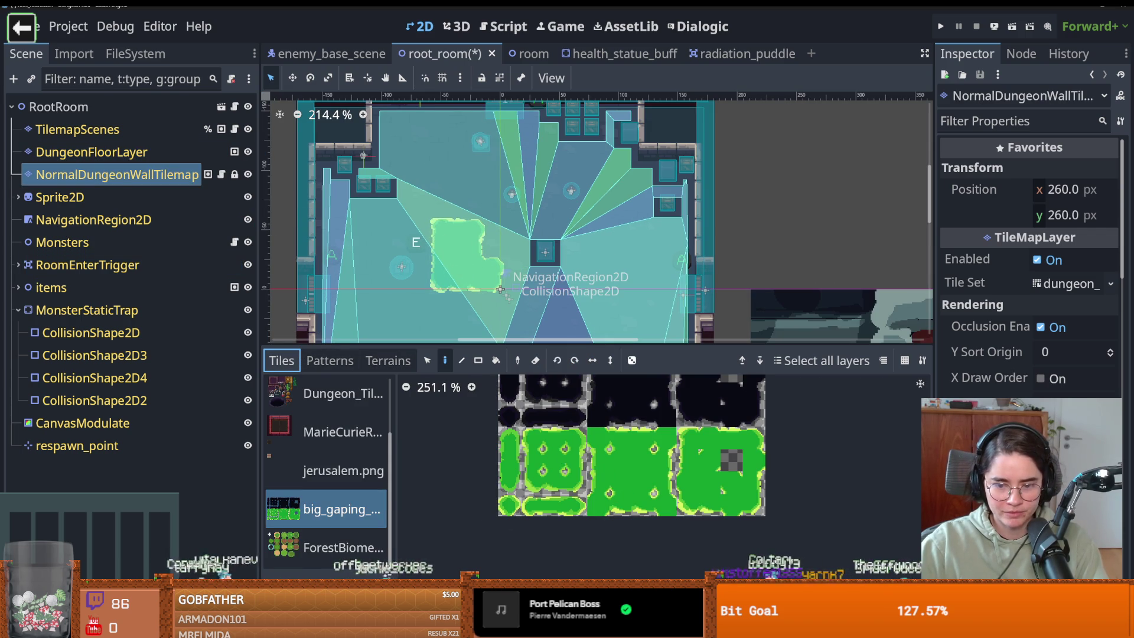
pyautogui.click(341, 426)
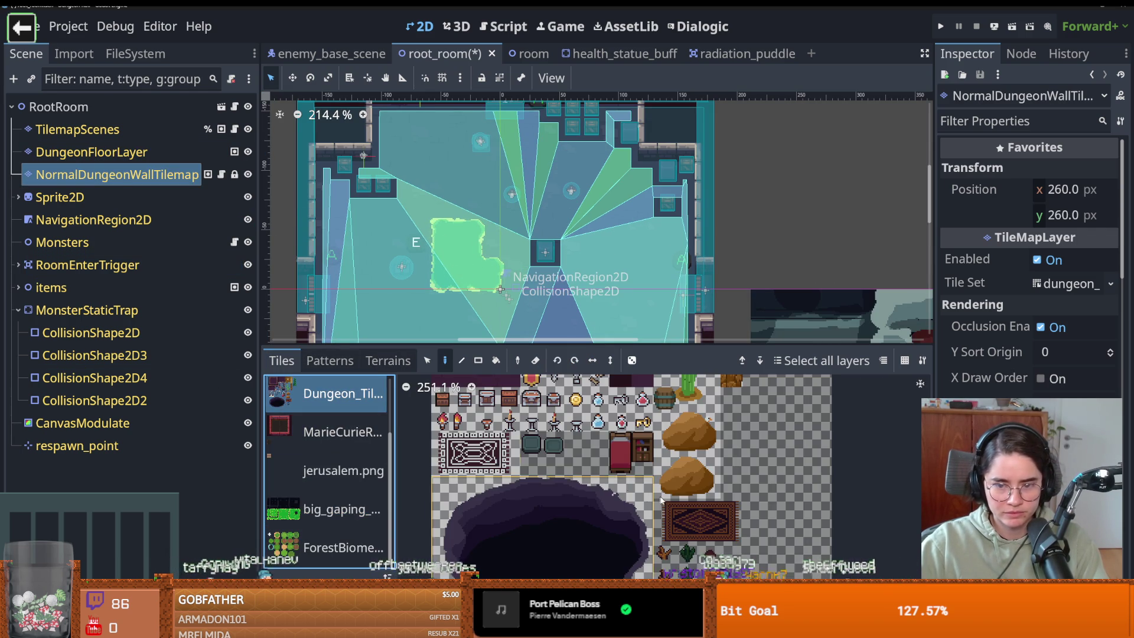
# Step: Pick a tile from the dungeon wall atlas and save root_room
pyautogui.scroll(2, 303, 442)
pyautogui.click(303, 442)
pyautogui.click(576, 526)
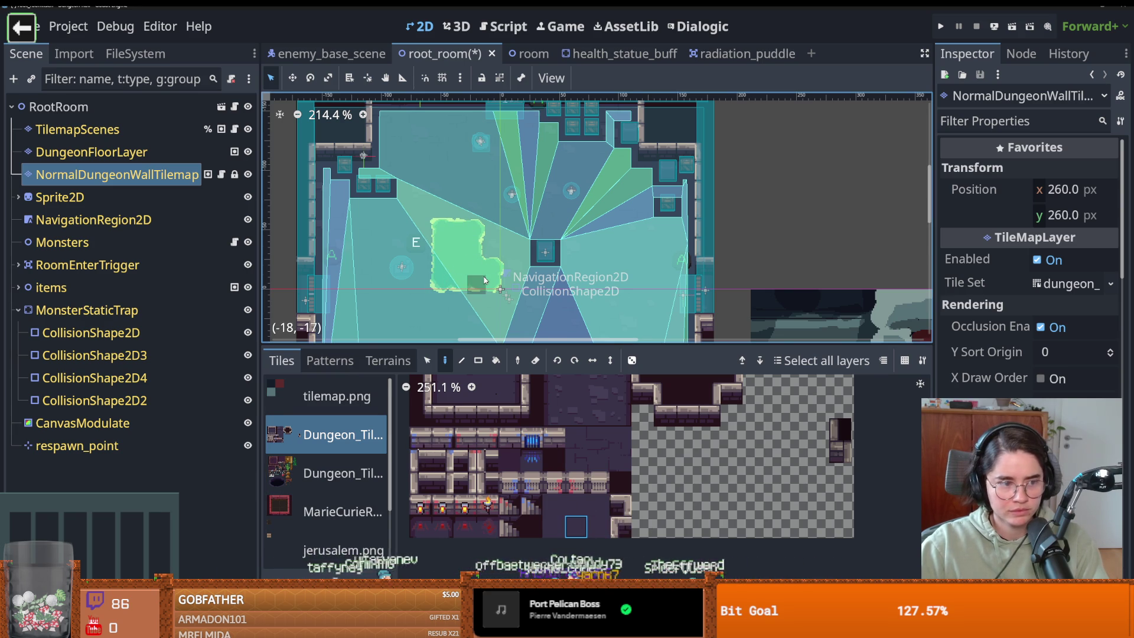
pyautogui.hotkey('ctrl', 's')
# Step: Select the TilemapScenes layer and browse the Ineractable scene collection
pyautogui.click(96, 137)
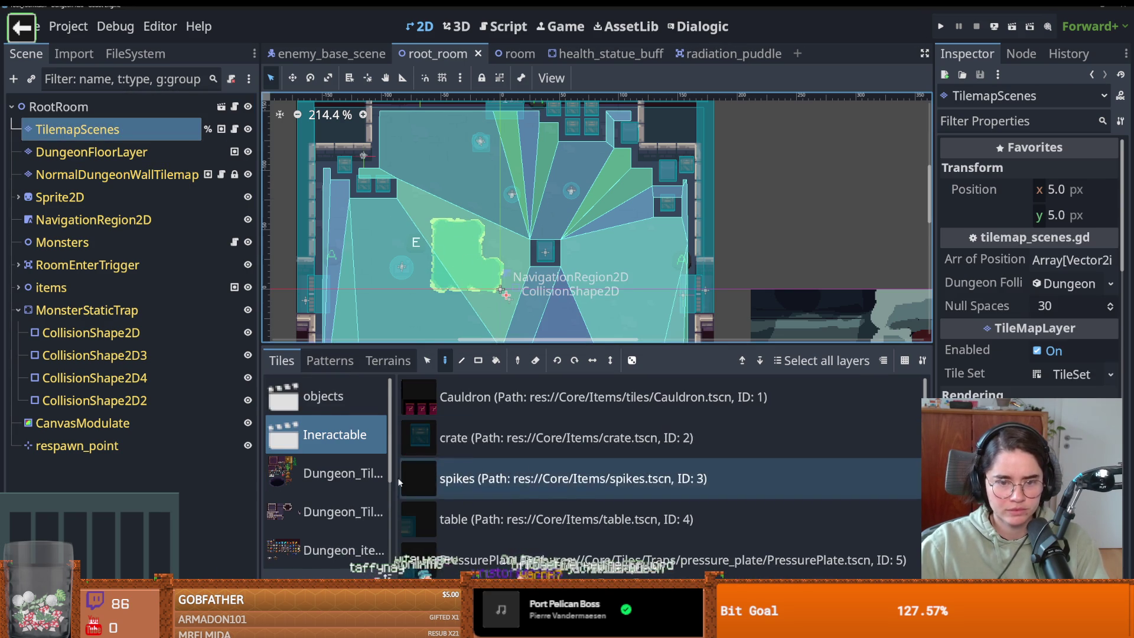
pyautogui.click(358, 460)
pyautogui.scroll(-6, 508, 498)
pyautogui.scroll(-5, 510, 497)
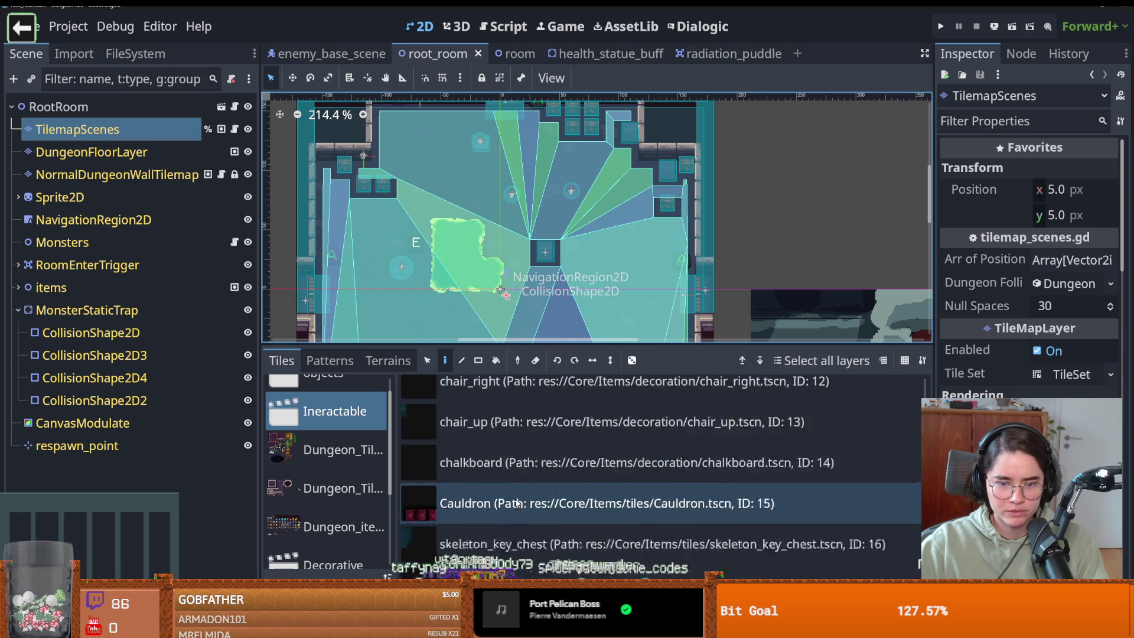
pyautogui.scroll(2, 521, 499)
pyautogui.scroll(10, 522, 499)
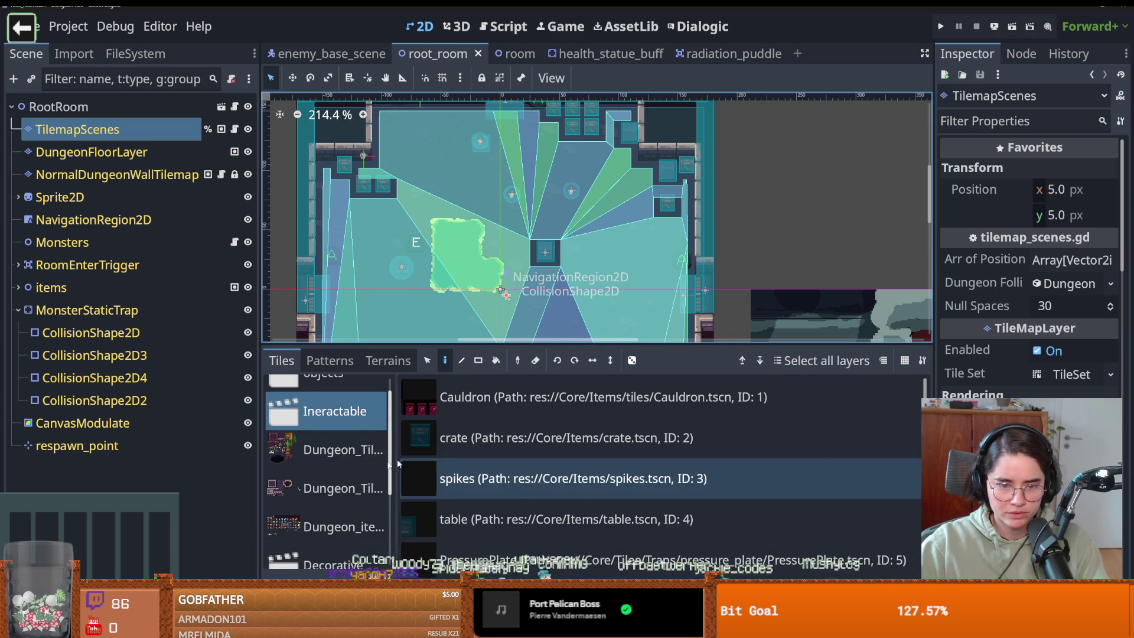
# Step: View the Decorative scene collection, then open the Traps collection in the tile set editor
pyautogui.click(334, 560)
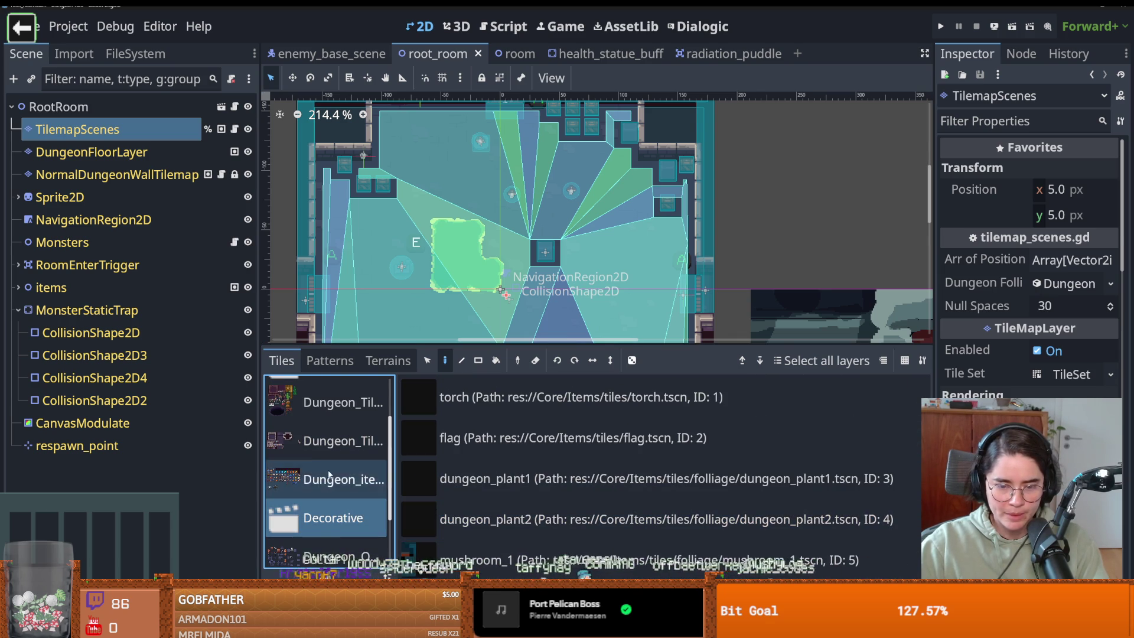
pyautogui.scroll(2, 328, 421)
pyautogui.scroll(-4, 328, 421)
pyautogui.doubleClick(325, 548)
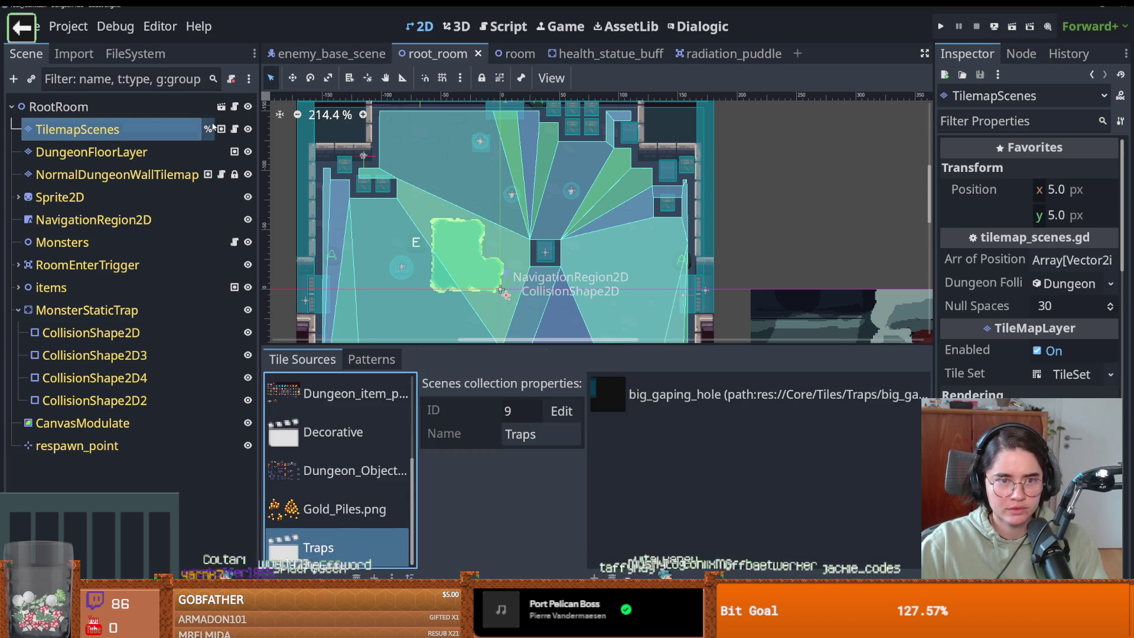
# Step: Add big_gaping_hole from Core/Tiles/Traps to the Traps scene collection
pyautogui.click(222, 107)
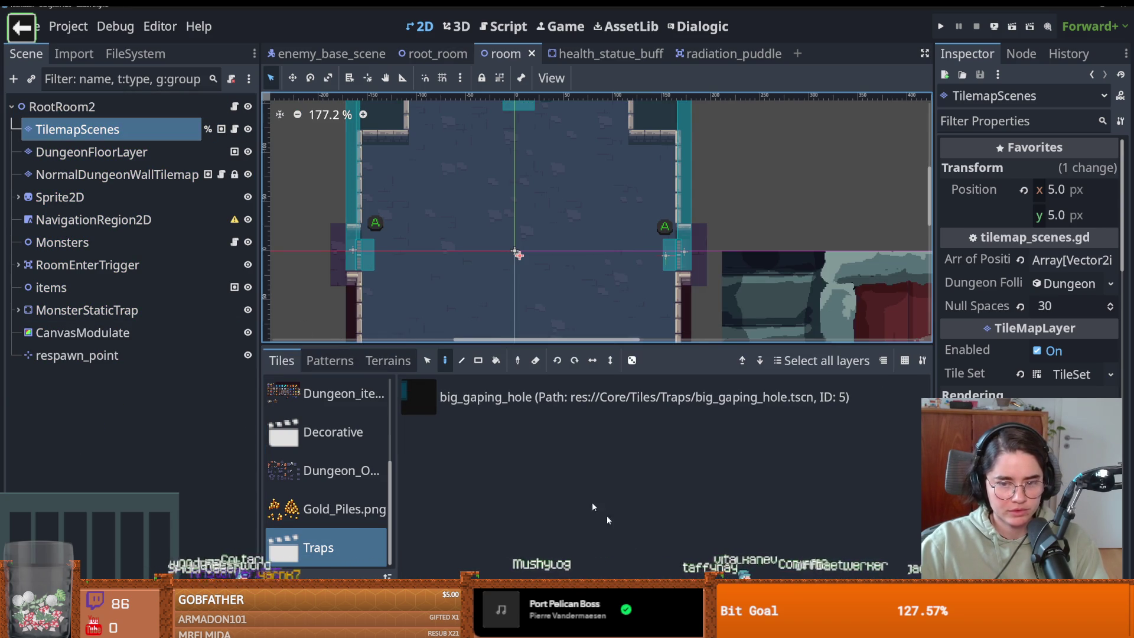
pyautogui.click(594, 574)
pyautogui.click(595, 575)
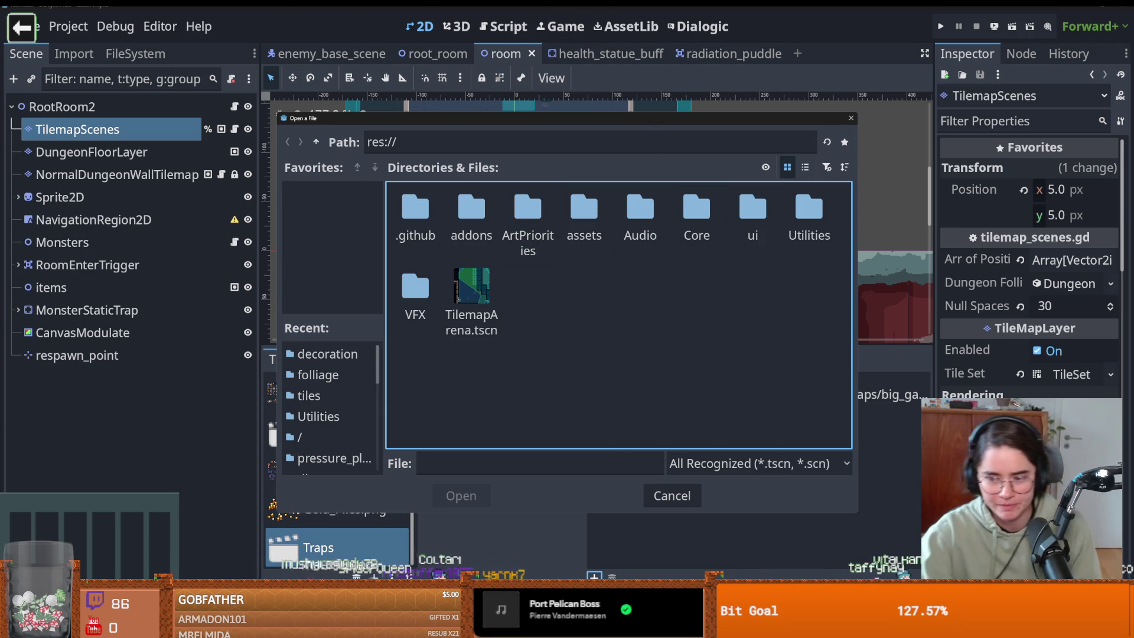
pyautogui.doubleClick(696, 212)
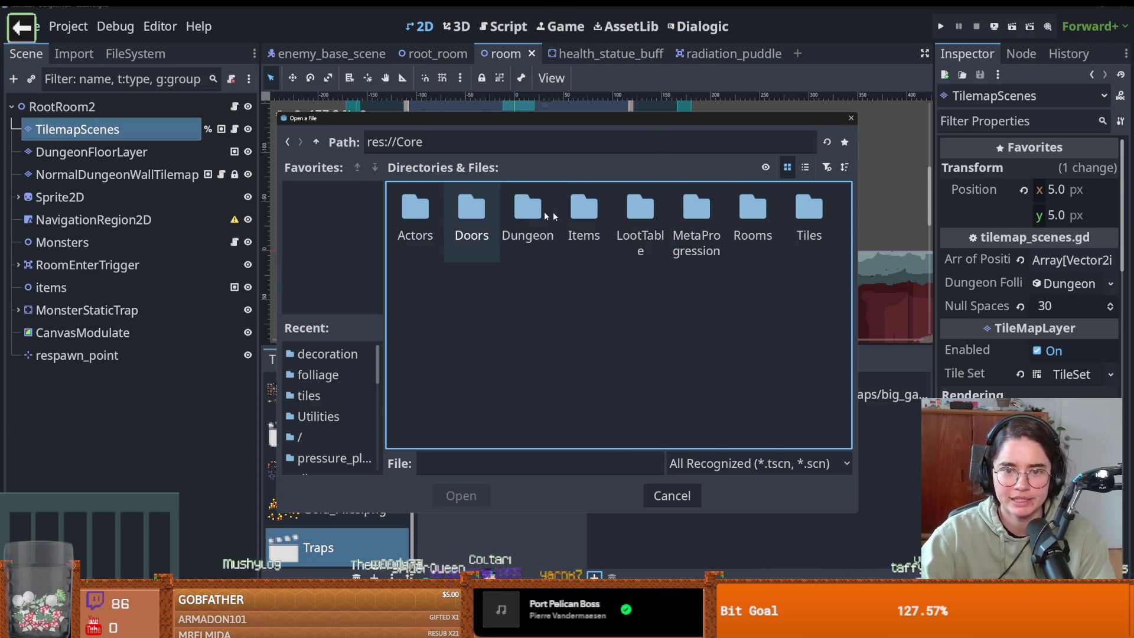
pyautogui.doubleClick(809, 212)
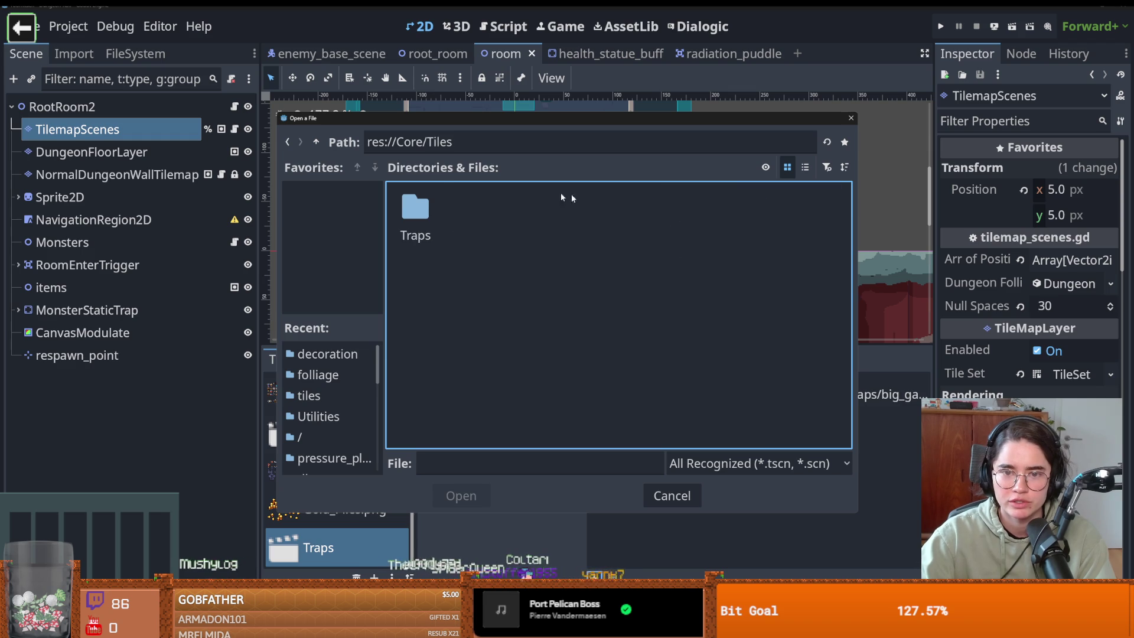
pyautogui.doubleClick(417, 202)
pyautogui.doubleClick(415, 207)
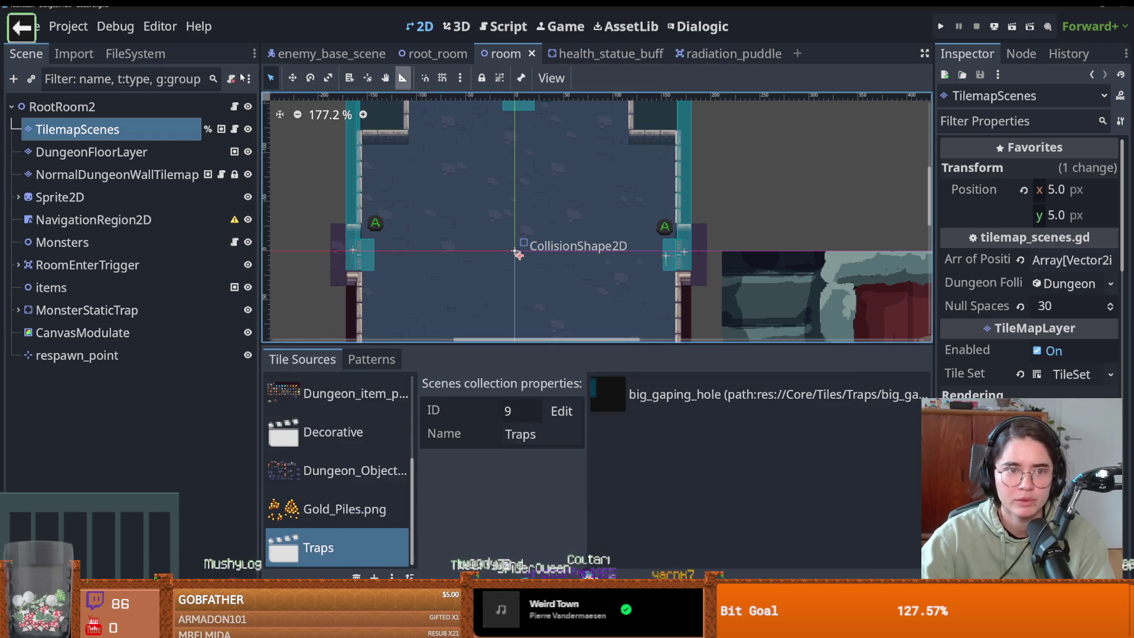
# Step: Filter the FileSystem dock by 'puddle' to locate the radiation_puddle scene in weapons
pyautogui.click(133, 54)
pyautogui.click(94, 101)
pyautogui.write('pu')
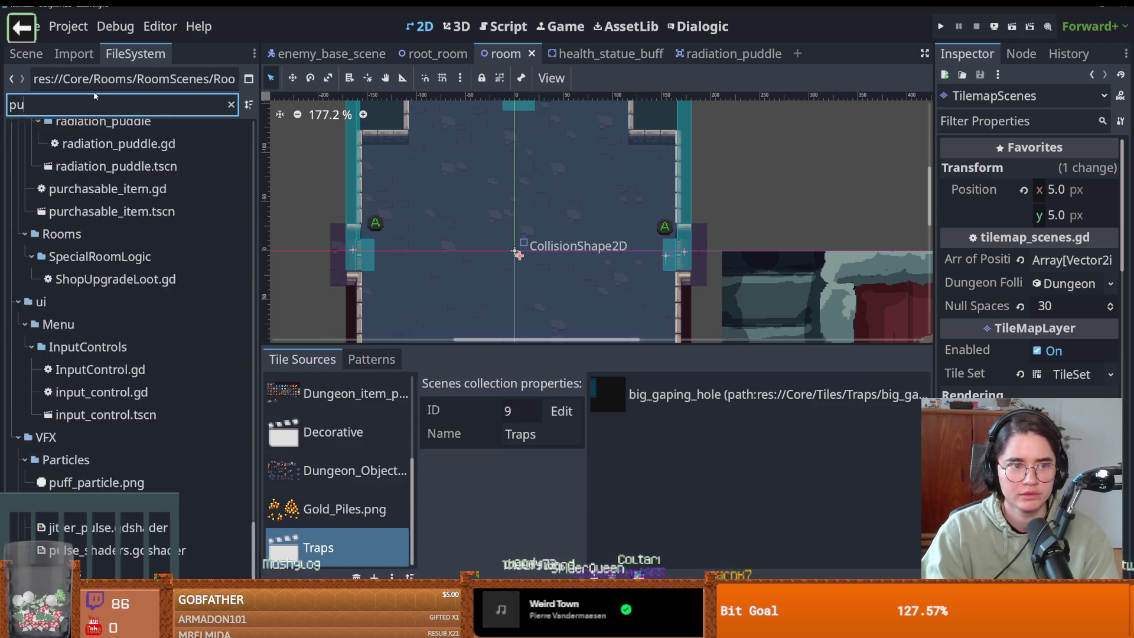
pyautogui.write('ddle')
pyautogui.click(33, 359)
pyautogui.click(33, 360)
pyautogui.click(38, 382)
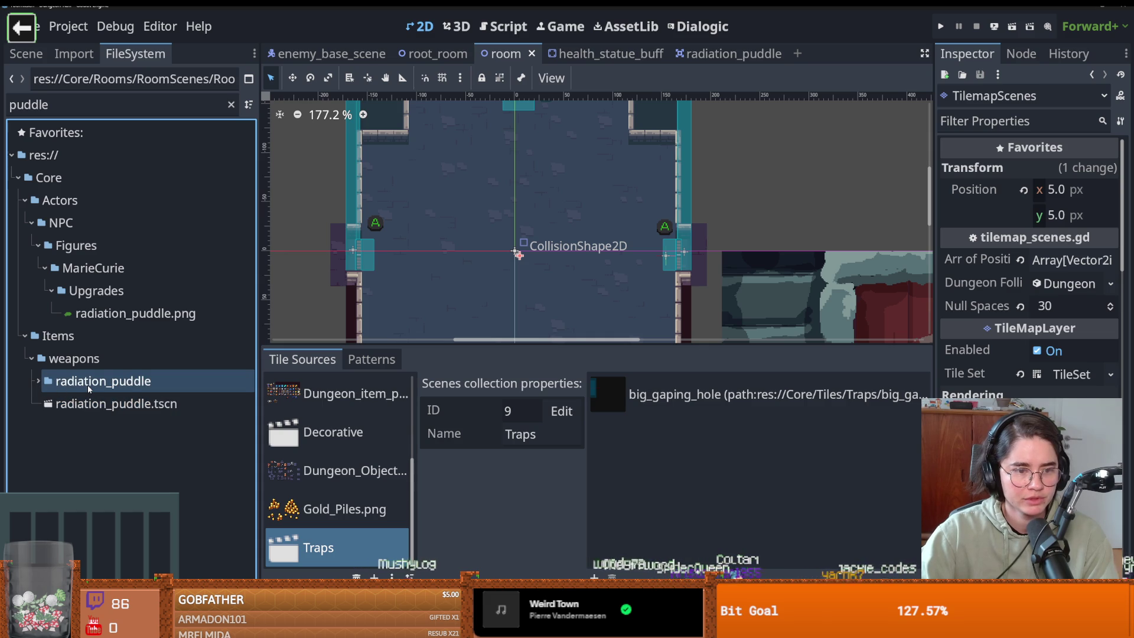
# Step: Add res://Core/Items/weapons/radiation_puddle.tscn to the Traps scene collection
pyautogui.click(336, 536)
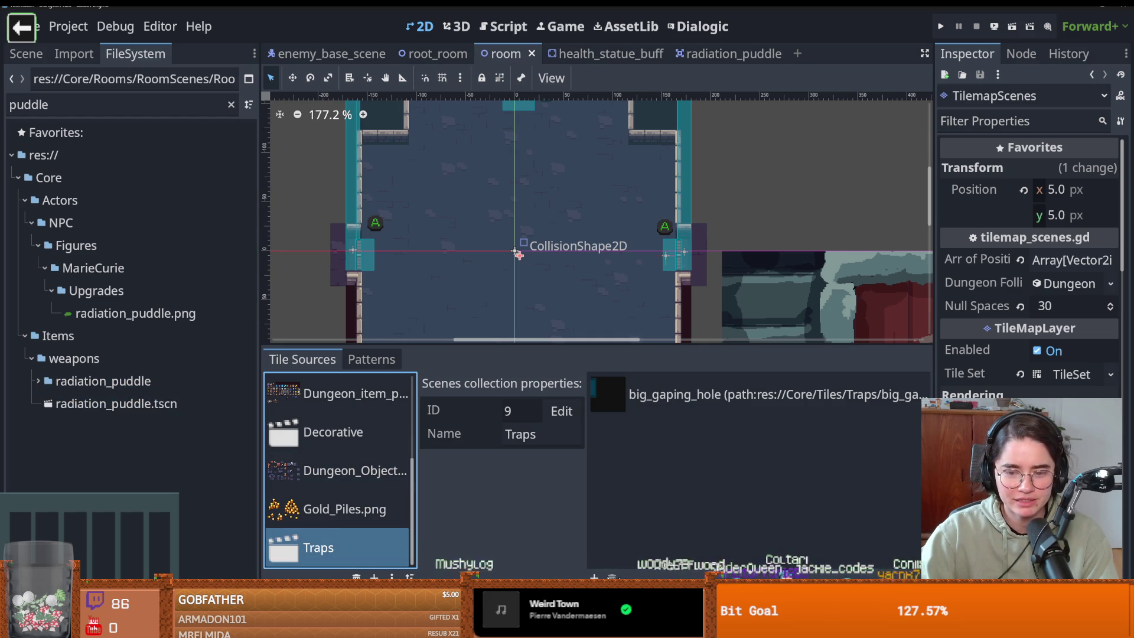
pyautogui.click(594, 576)
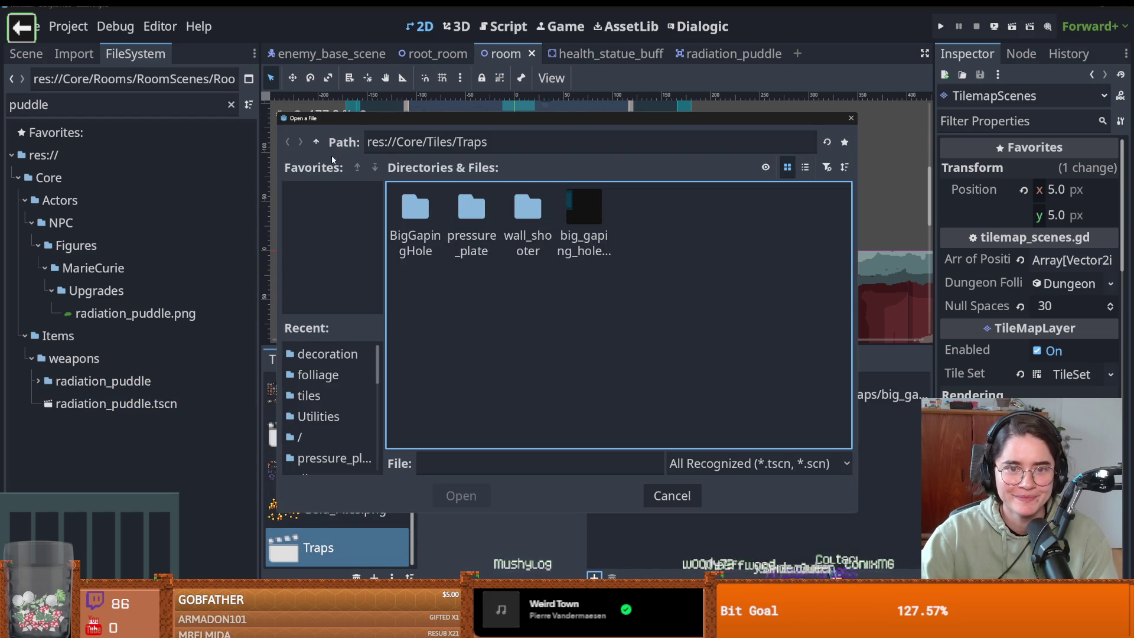
pyautogui.click(316, 142)
pyautogui.click(316, 142)
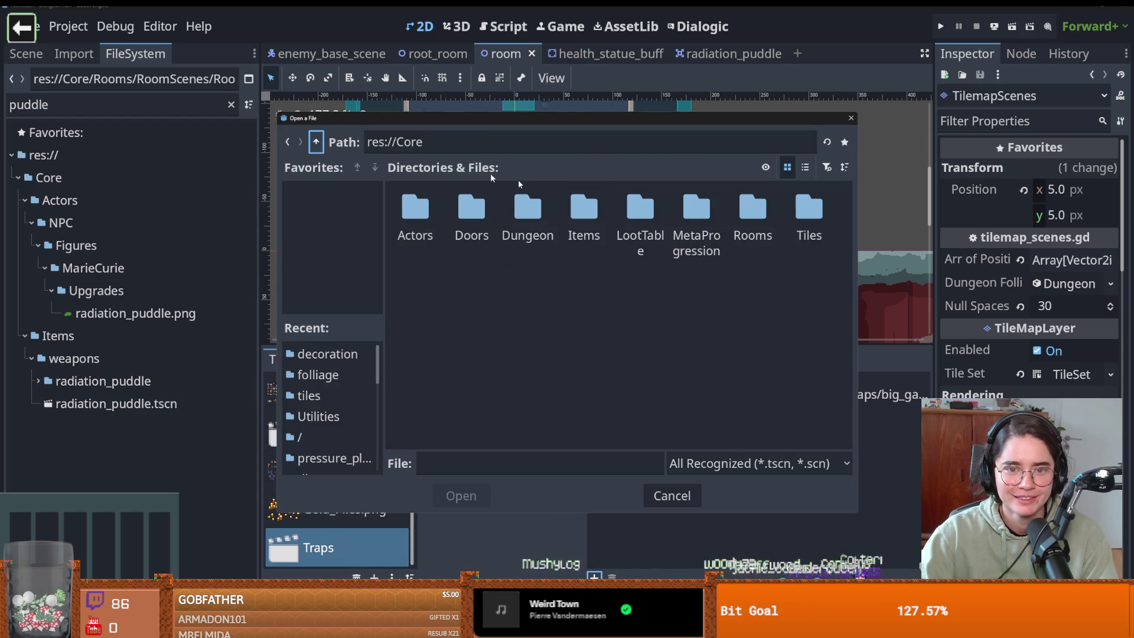
pyautogui.doubleClick(583, 207)
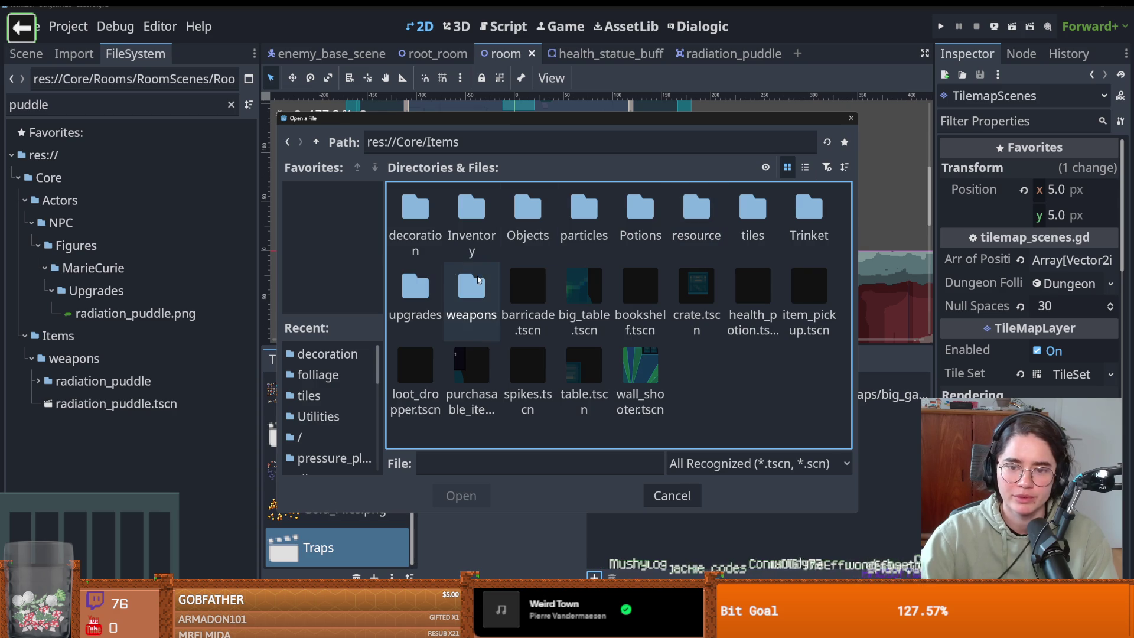
pyautogui.doubleClick(476, 287)
pyautogui.click(707, 208)
pyautogui.press('Return')
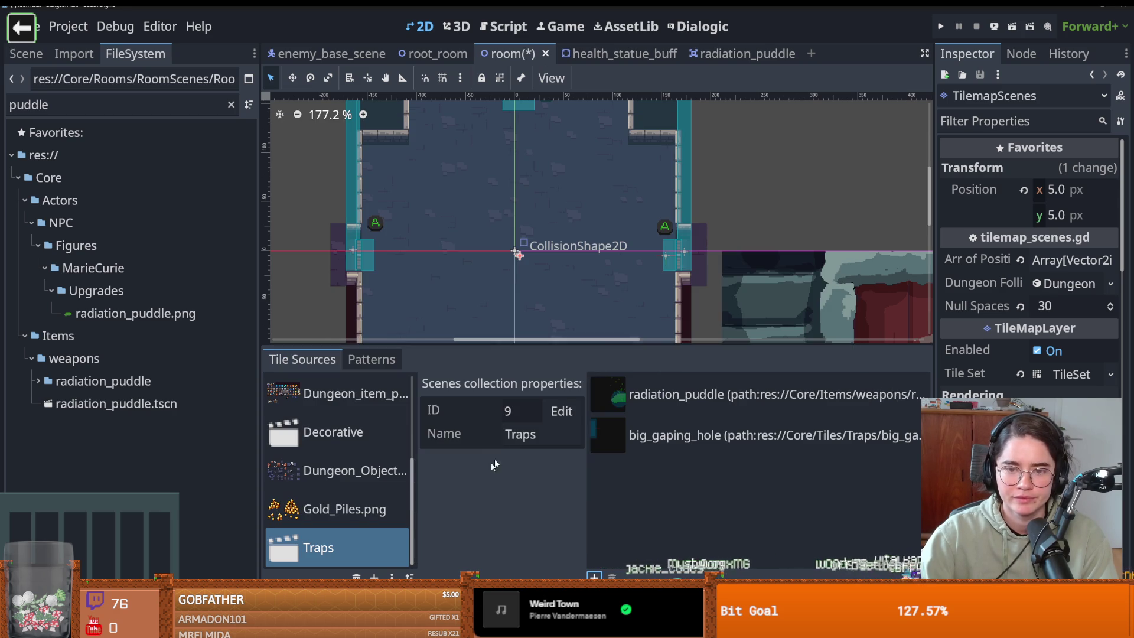
# Step: Save, switch to root_room, and pick the radiation_puddle tile for painting
pyautogui.hotkey('ctrl', 's')
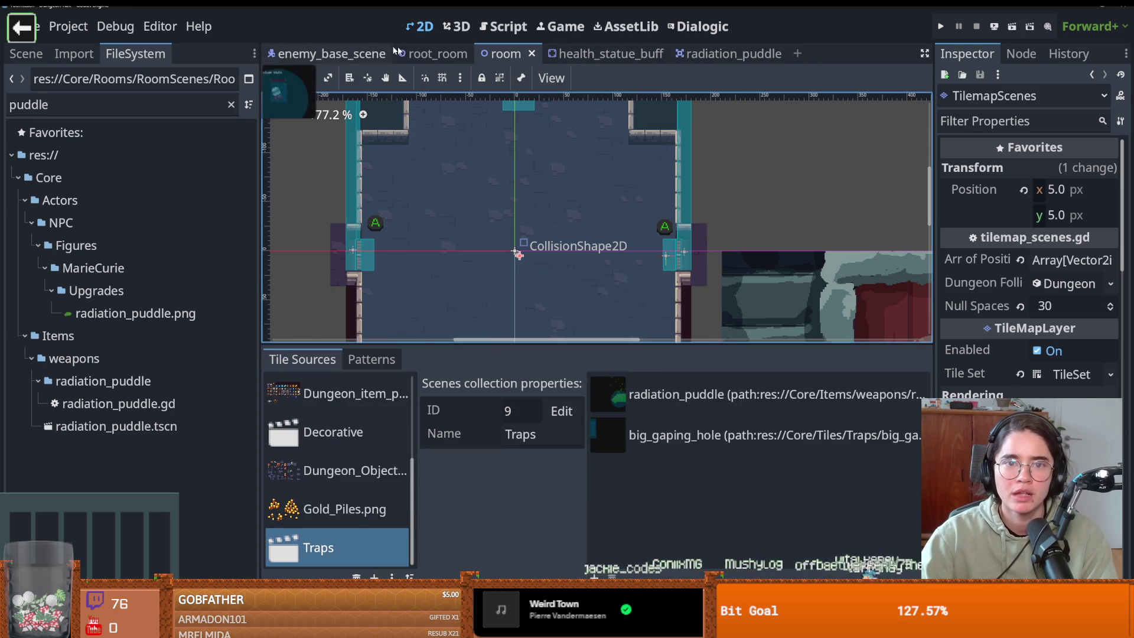
pyautogui.click(434, 53)
pyautogui.click(532, 397)
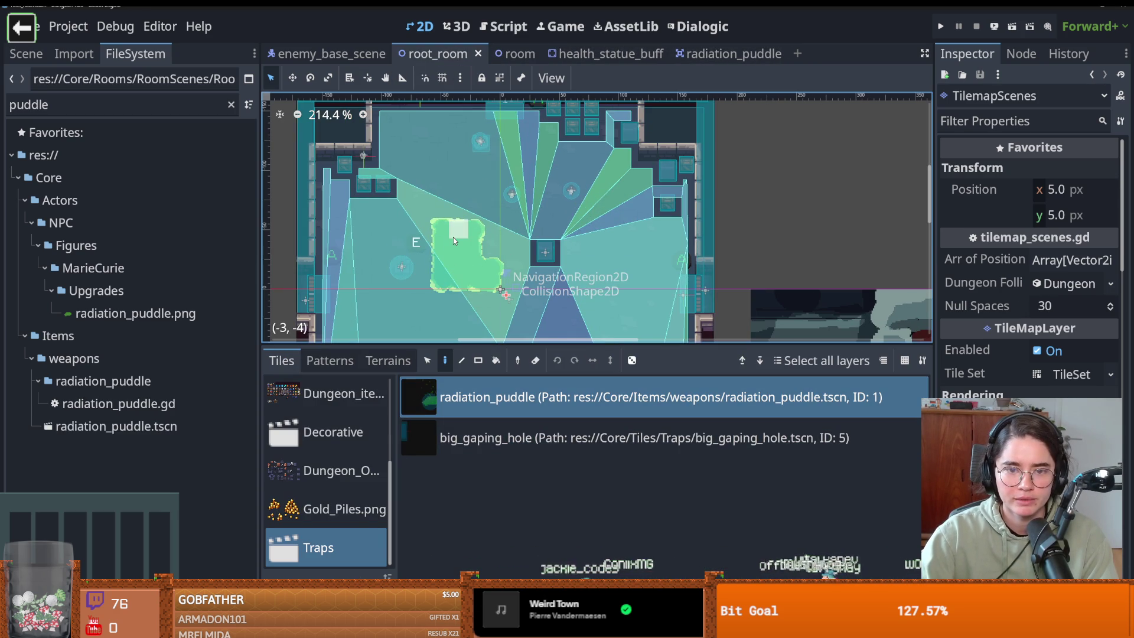
# Step: Place a radiation puddle tile on the room floor, save, and run the game to test it
pyautogui.click(415, 255)
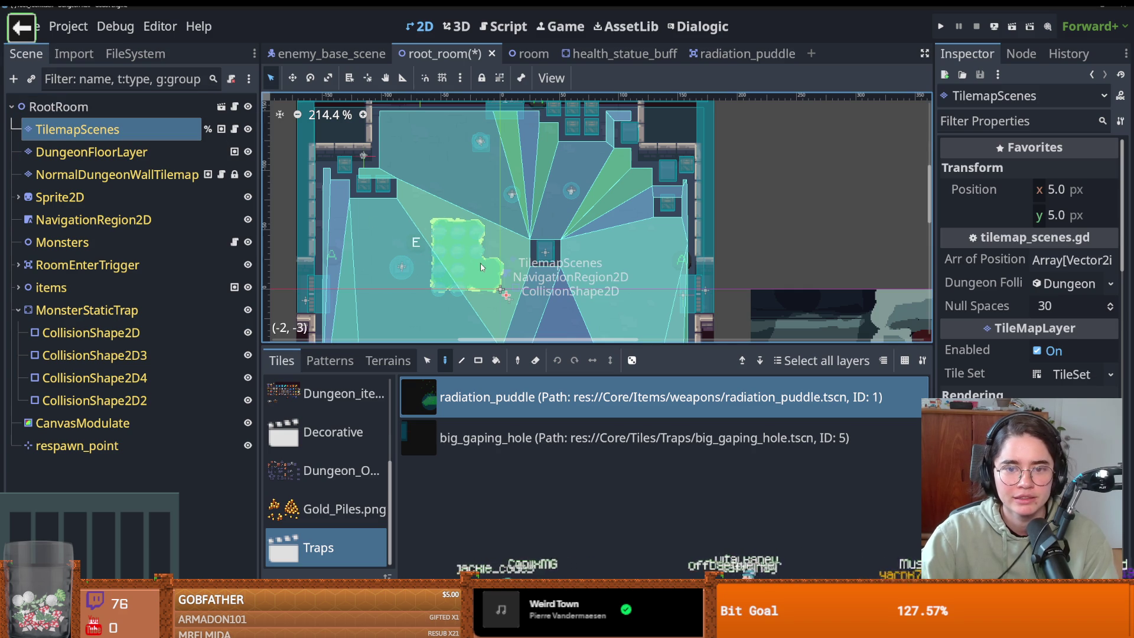
pyautogui.hotkey('ctrl', 's')
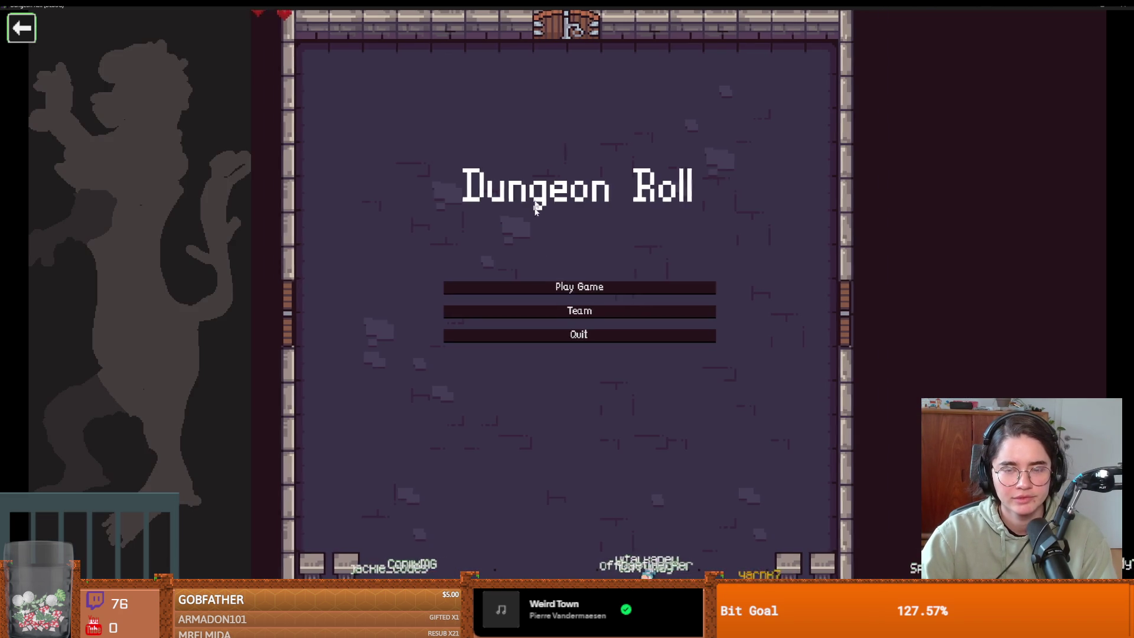
pyautogui.click(648, 296)
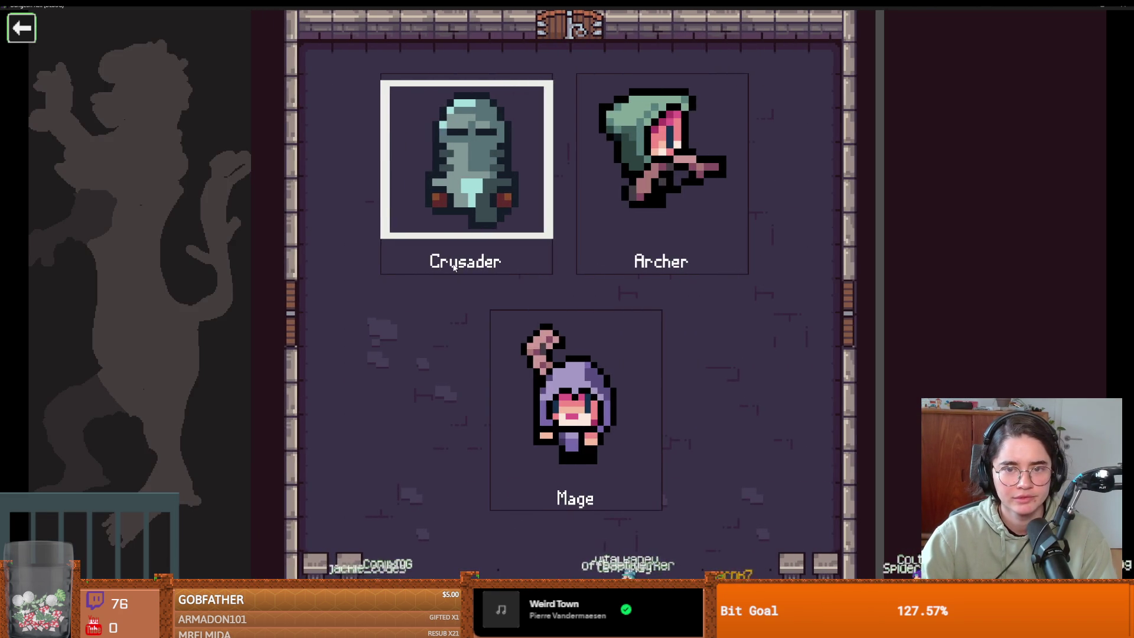
pyautogui.scroll(3, 623, 275)
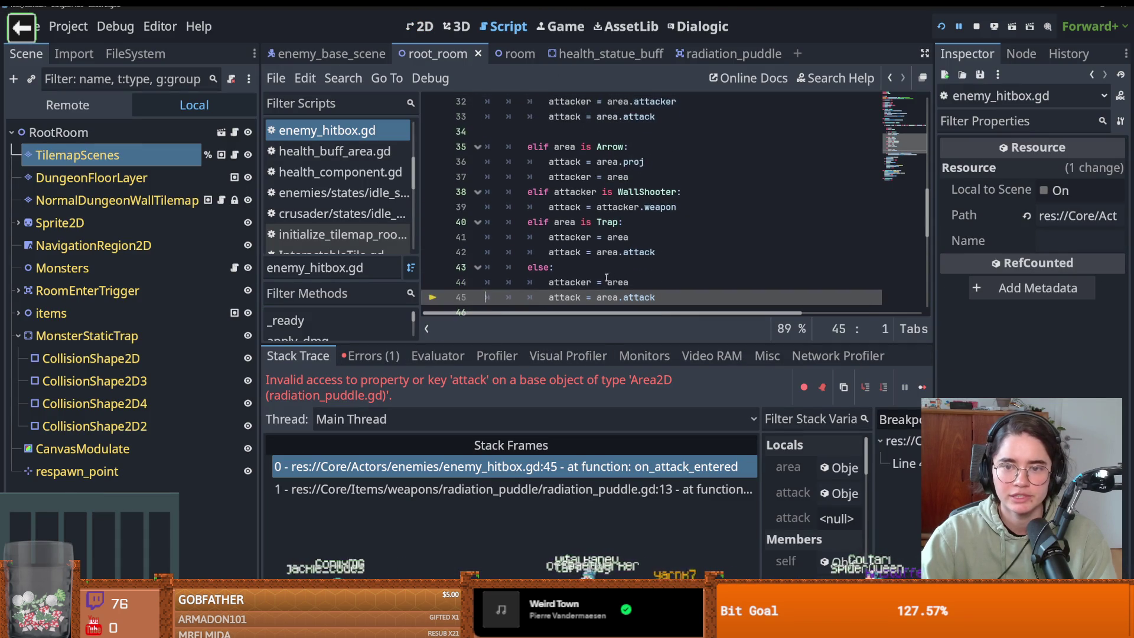
# Step: Review the error and jump to the failing line 45 in enemy_hitbox.gd
pyautogui.scroll(4, 623, 275)
pyautogui.scroll(-5, 623, 277)
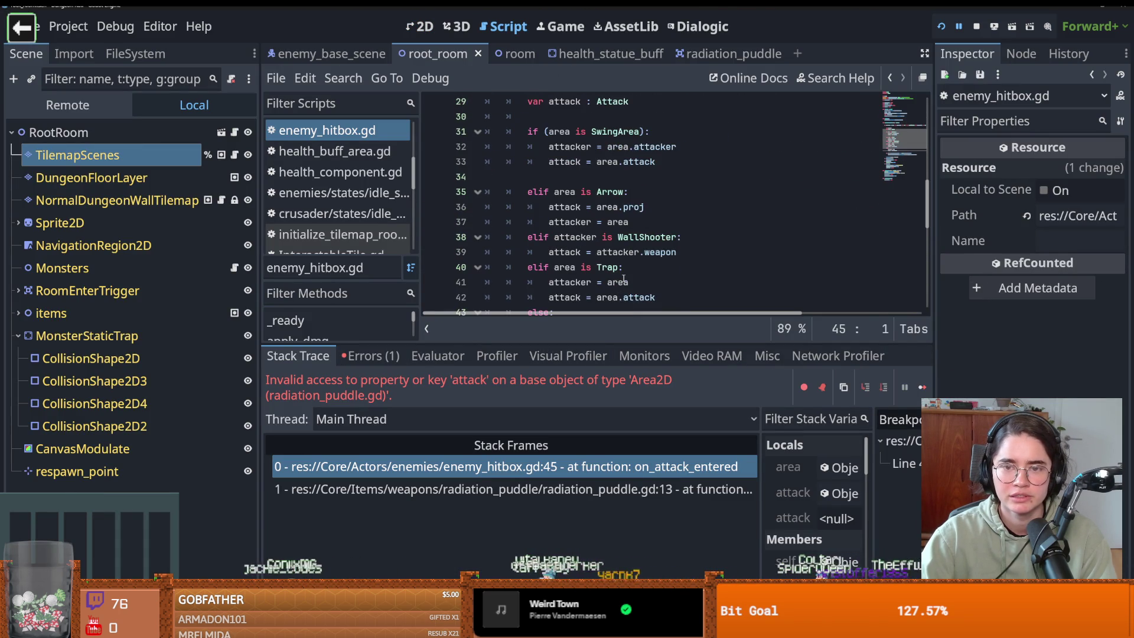
pyautogui.scroll(2, 638, 269)
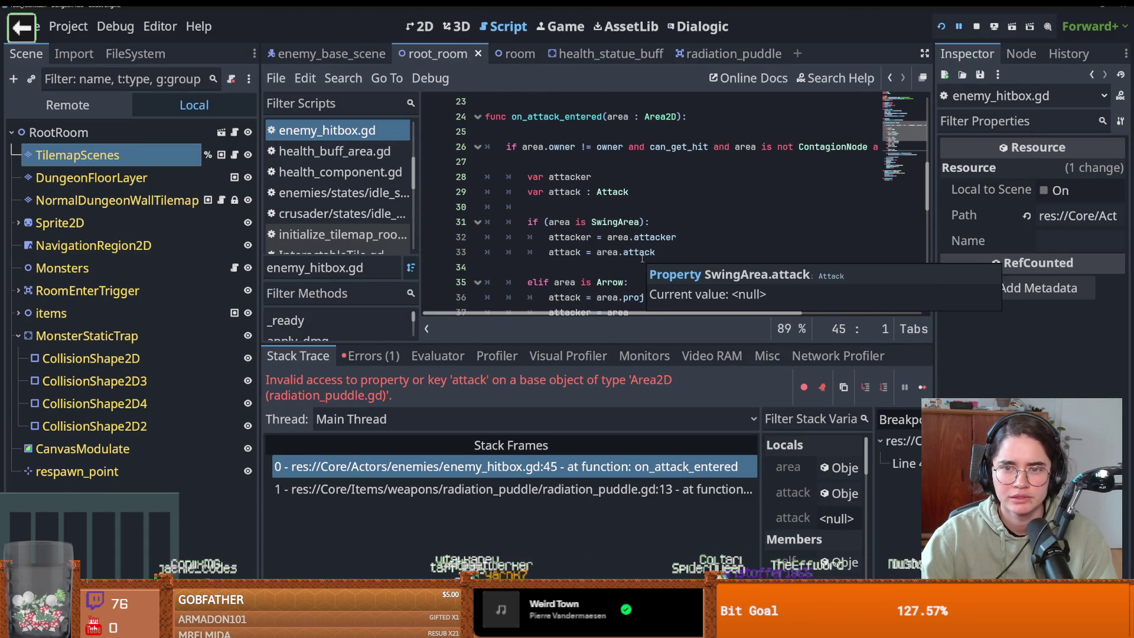
pyautogui.scroll(-1, 642, 258)
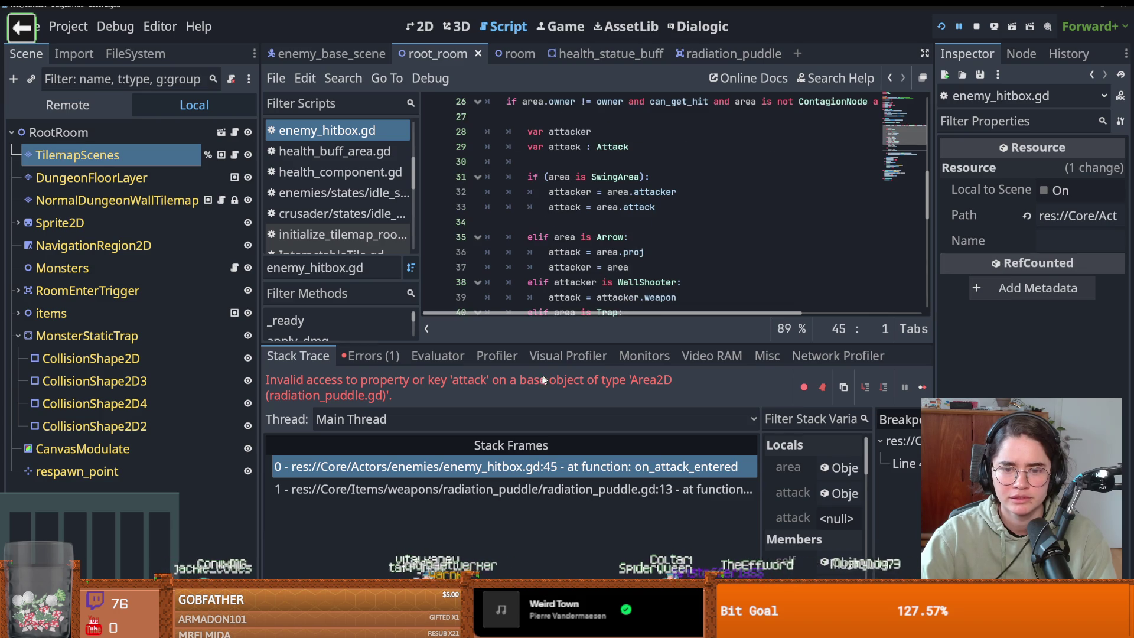
pyautogui.click(528, 469)
# Step: Open radiation_puddle.gd, inspect the puddle scene's child nodes, and return to the script
pyautogui.click(726, 54)
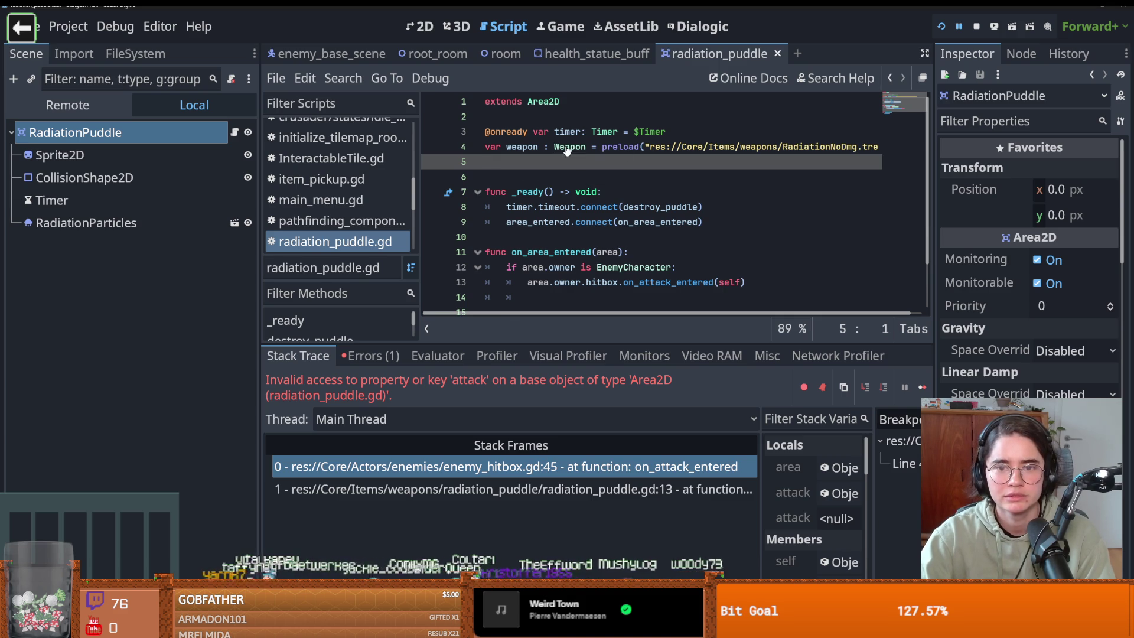
pyautogui.click(166, 130)
pyautogui.press('Down')
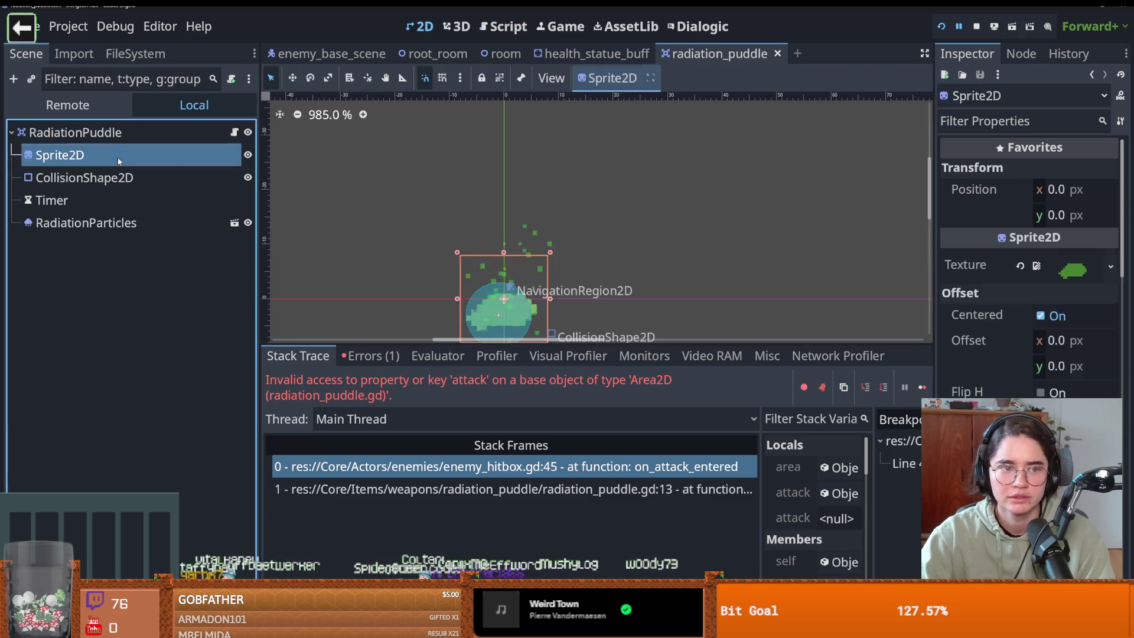
pyautogui.press('Up')
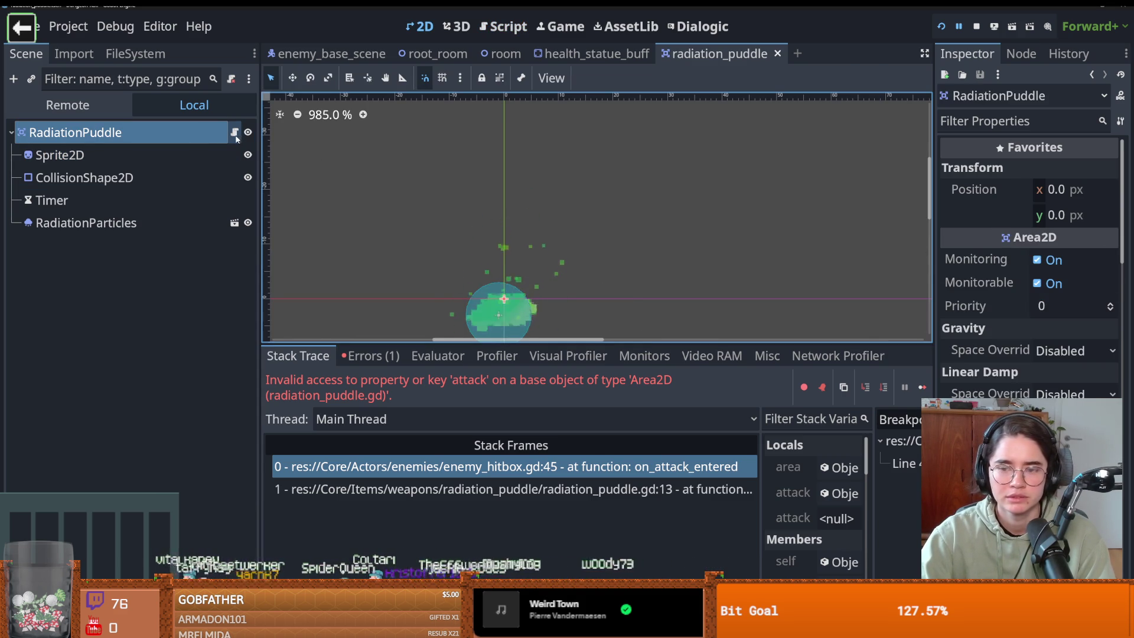
pyautogui.scroll(-5, 1004, 292)
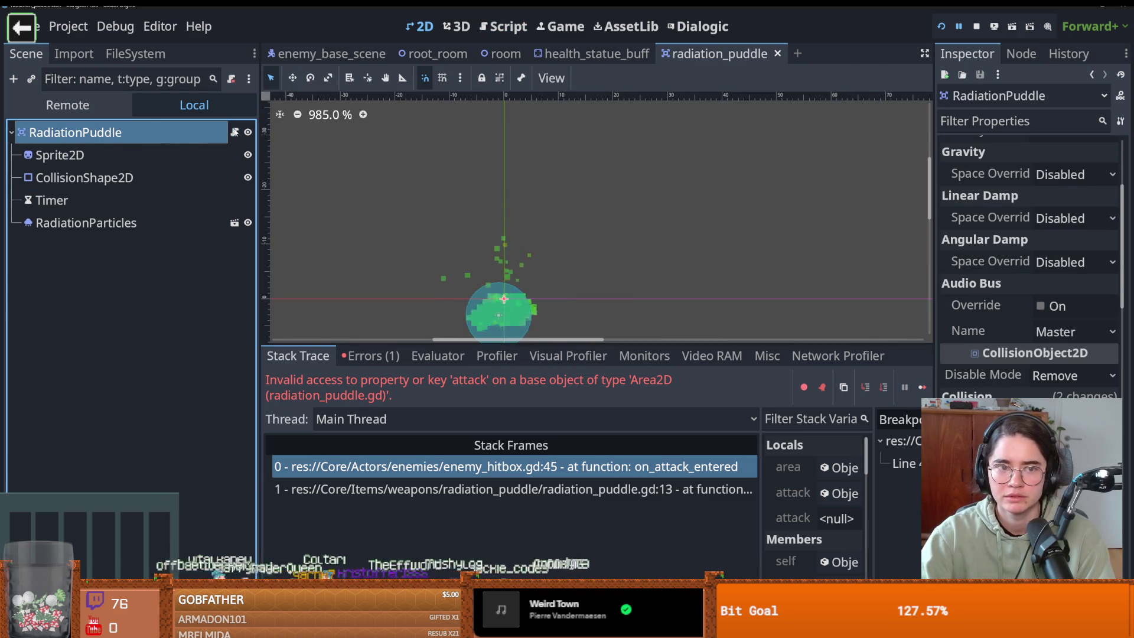
pyautogui.click(234, 132)
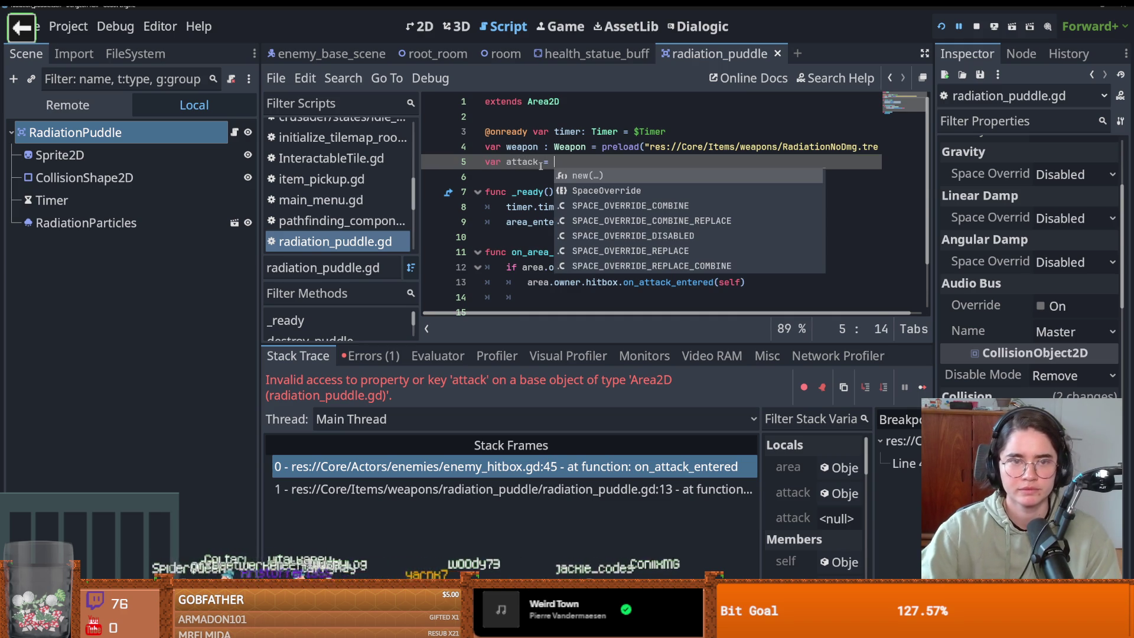
# Step: Clear the 'puddle' filter in the FileSystem dock to show all project files
pyautogui.click(121, 56)
pyautogui.click(118, 104)
pyautogui.press('BackSpace')
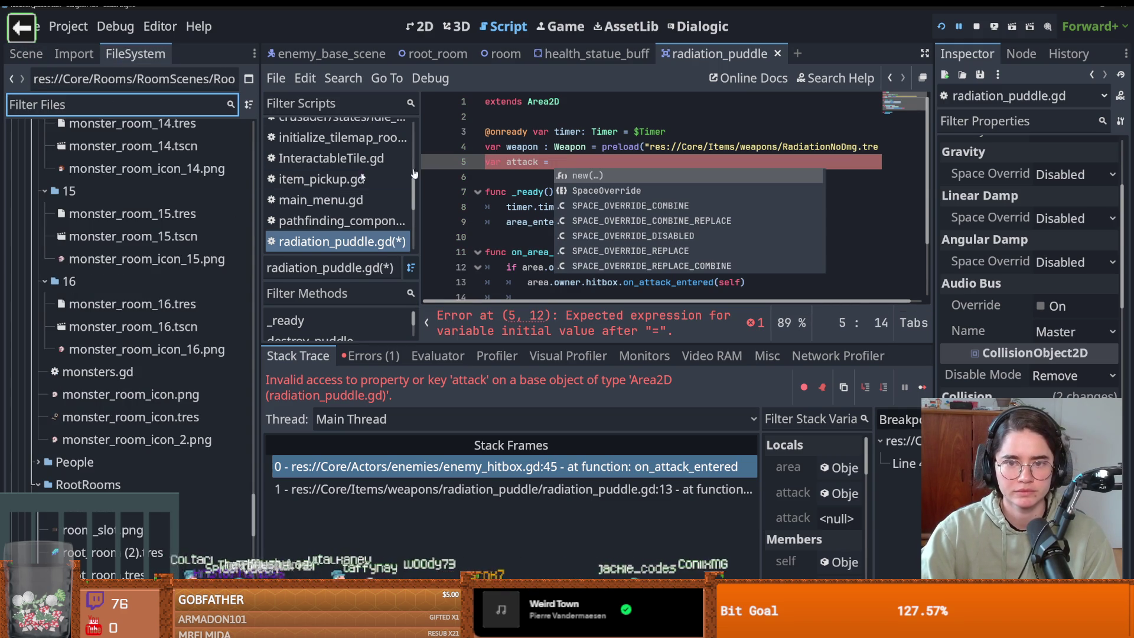
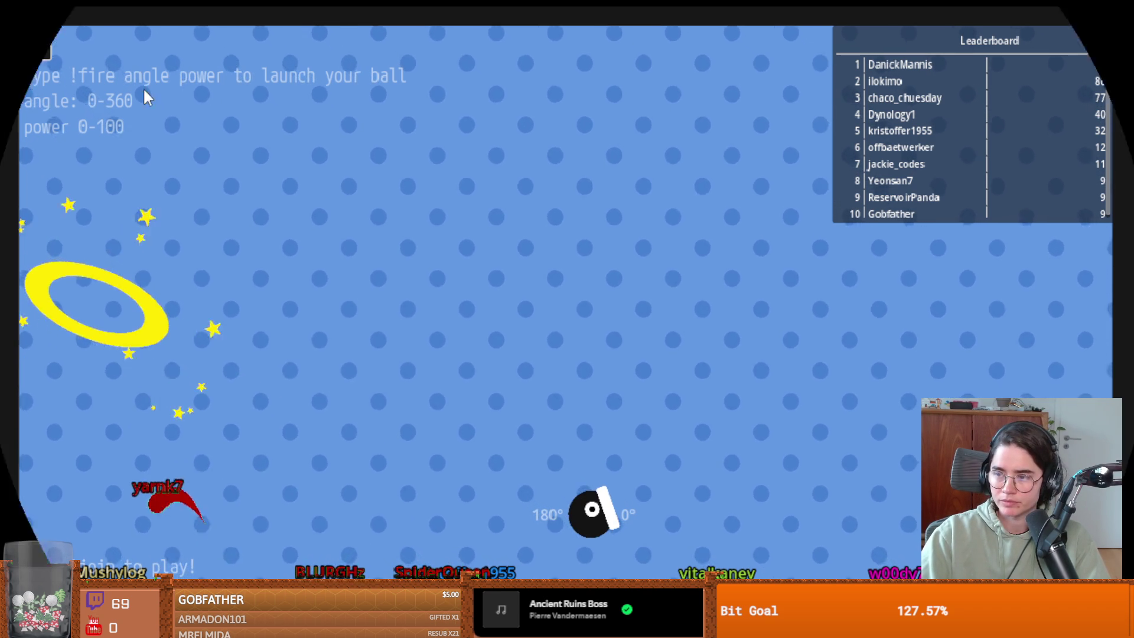
# Step: Close the Cannon ball-launch game with Escape to get back to the documentary
pyautogui.press('Escape')
pyautogui.press('Escape')
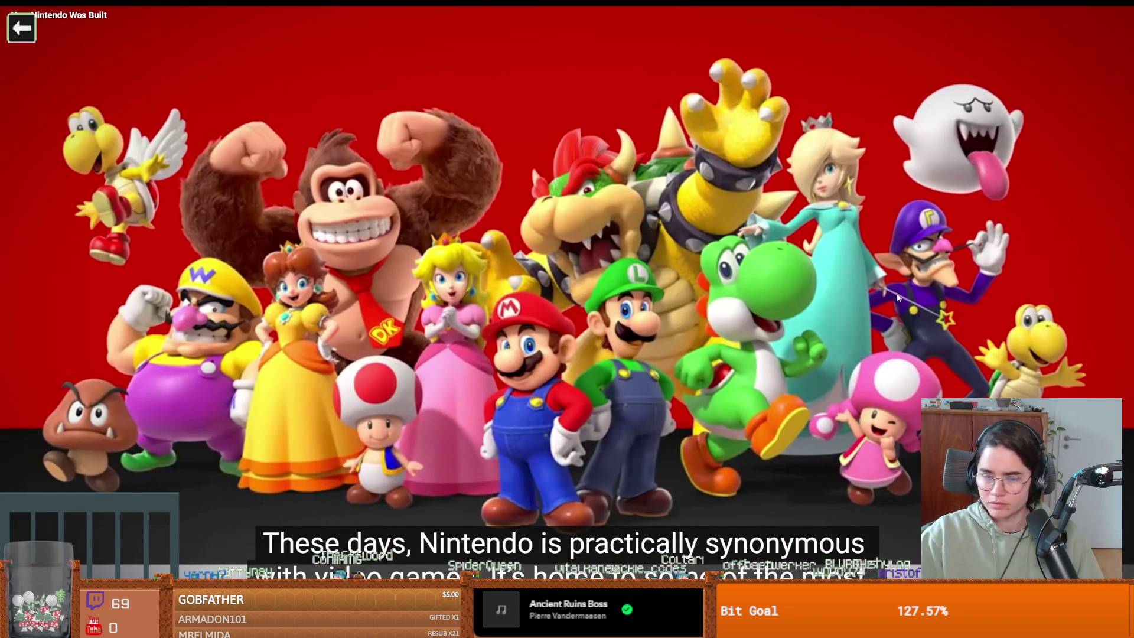
# Step: Pause and resume the documentary several times, ending paused on the mass-execution painting
pyautogui.click(526, 261)
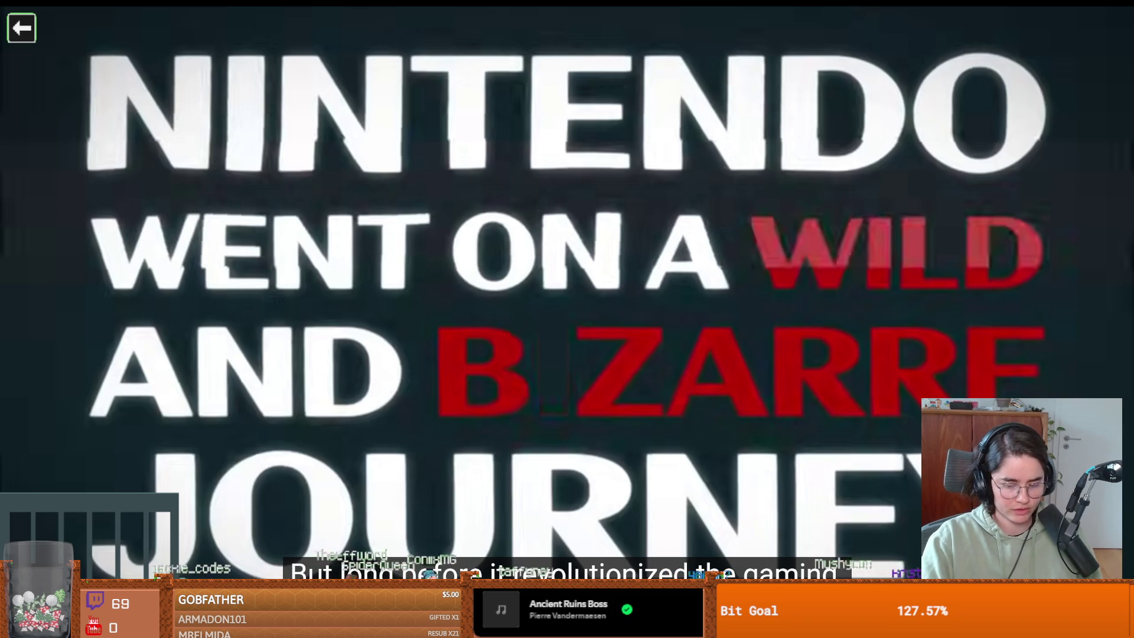
pyautogui.click(529, 260)
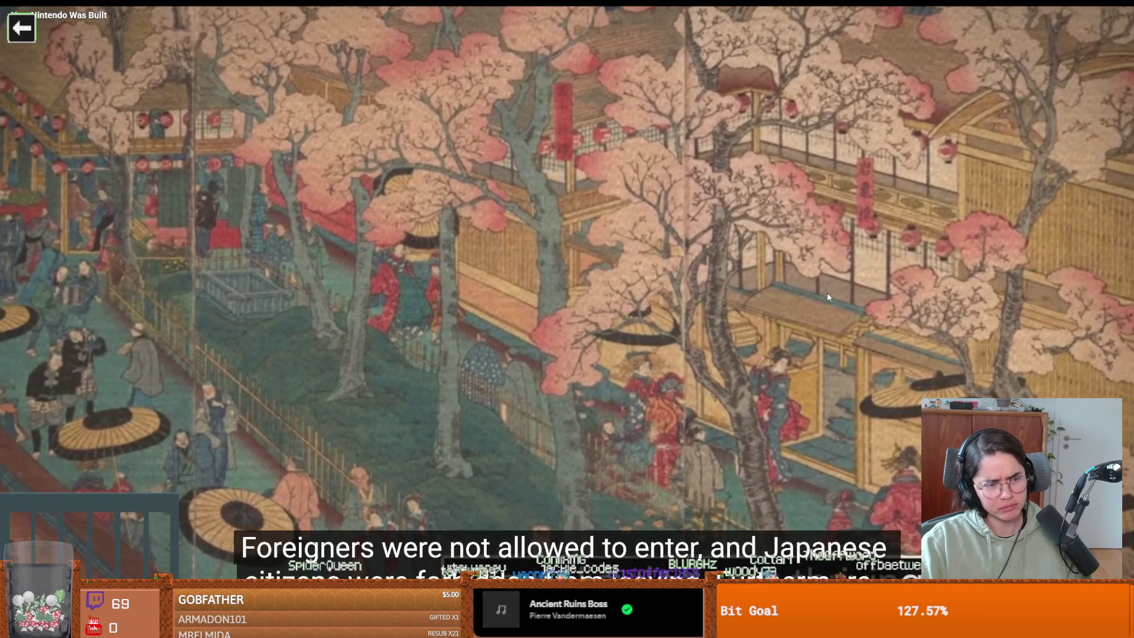
pyautogui.click(786, 328)
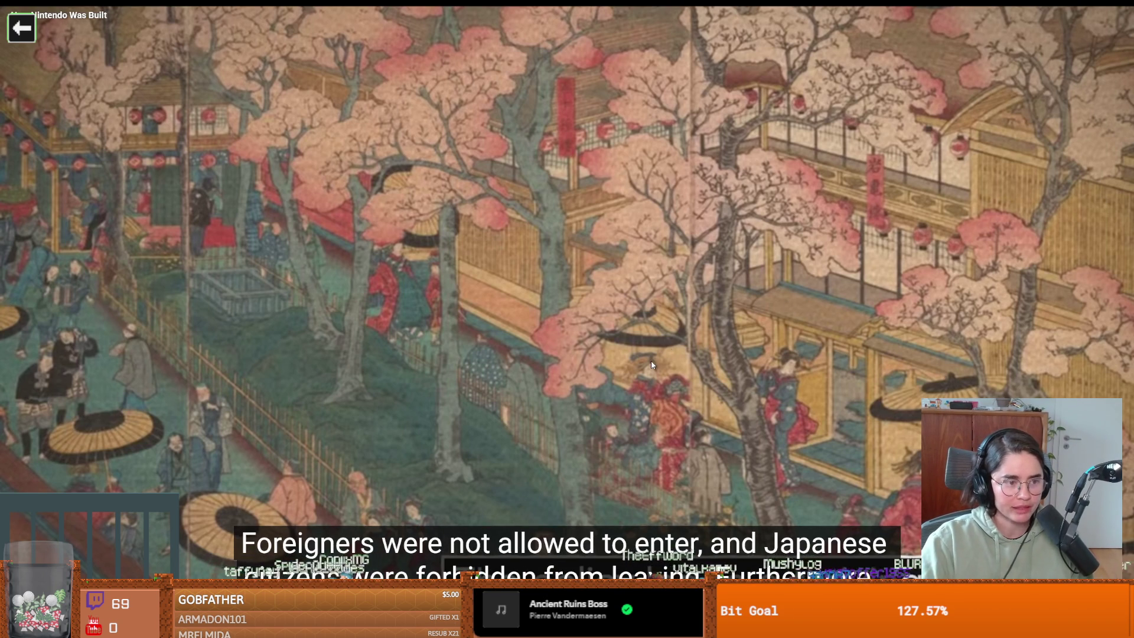
pyautogui.click(677, 345)
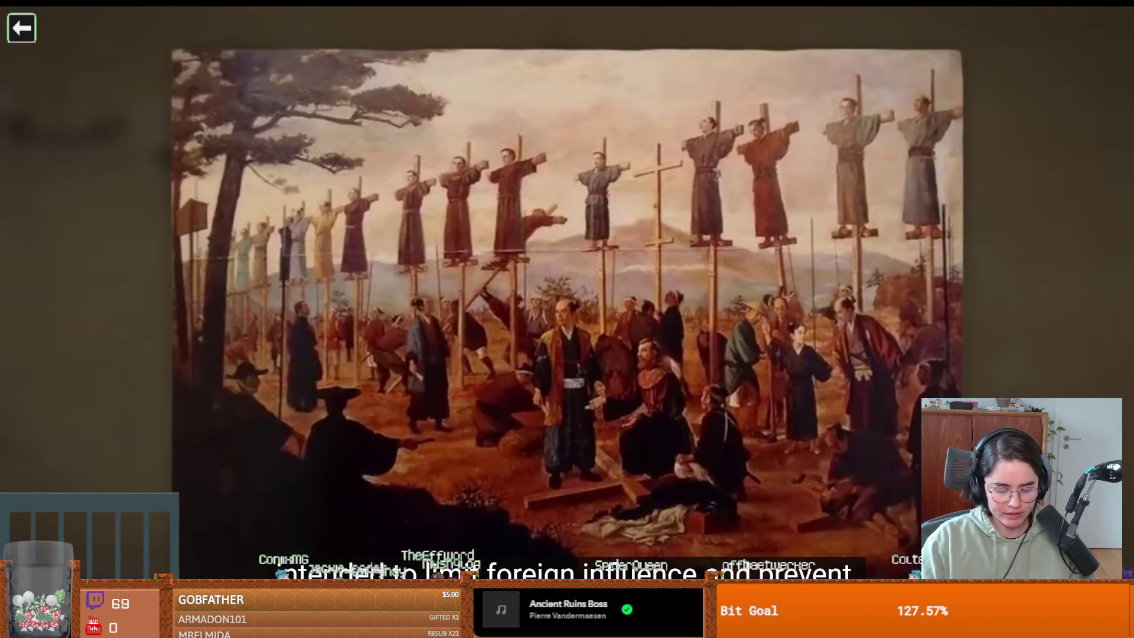
pyautogui.click(753, 319)
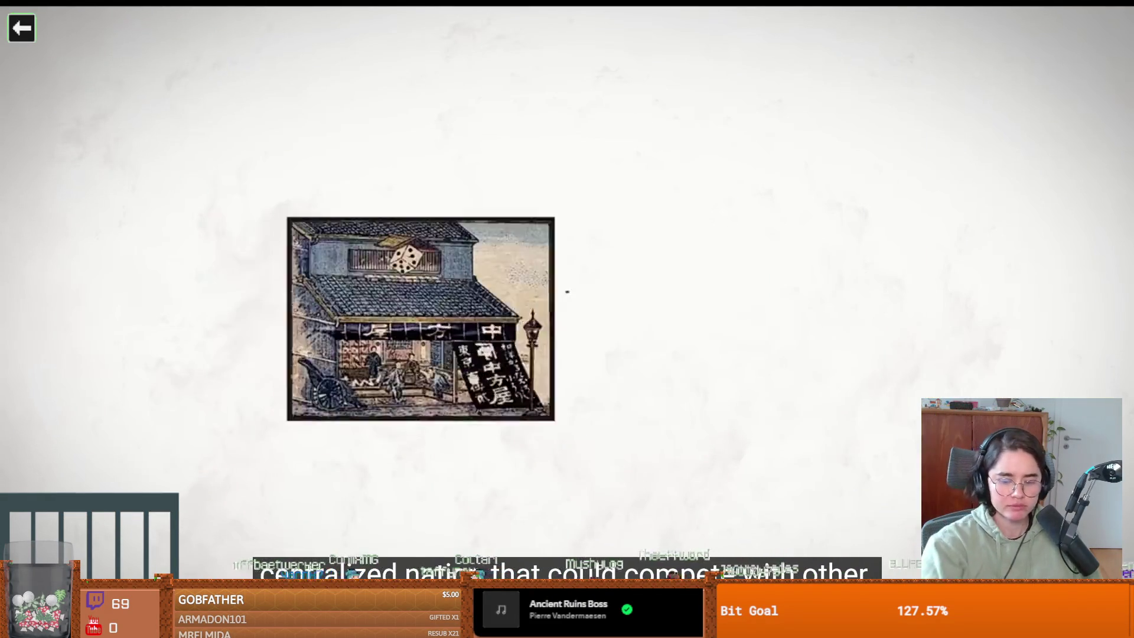
# Step: Pause on the shop print and the 1885 street scene, then resume toward the 1889 advertisement
pyautogui.click(753, 323)
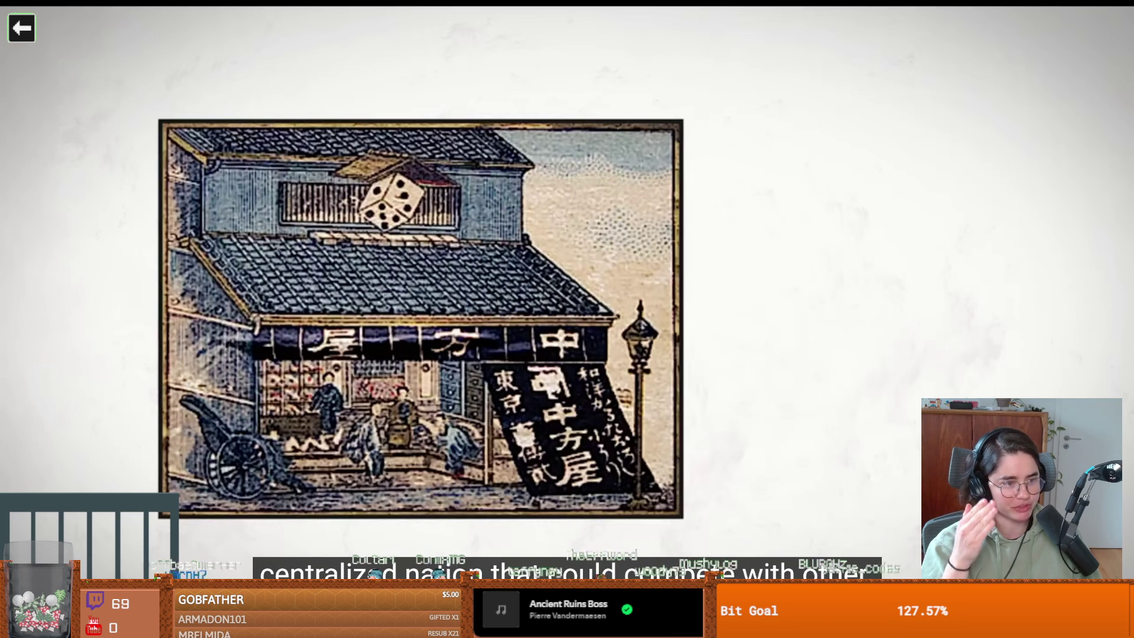
pyautogui.click(753, 324)
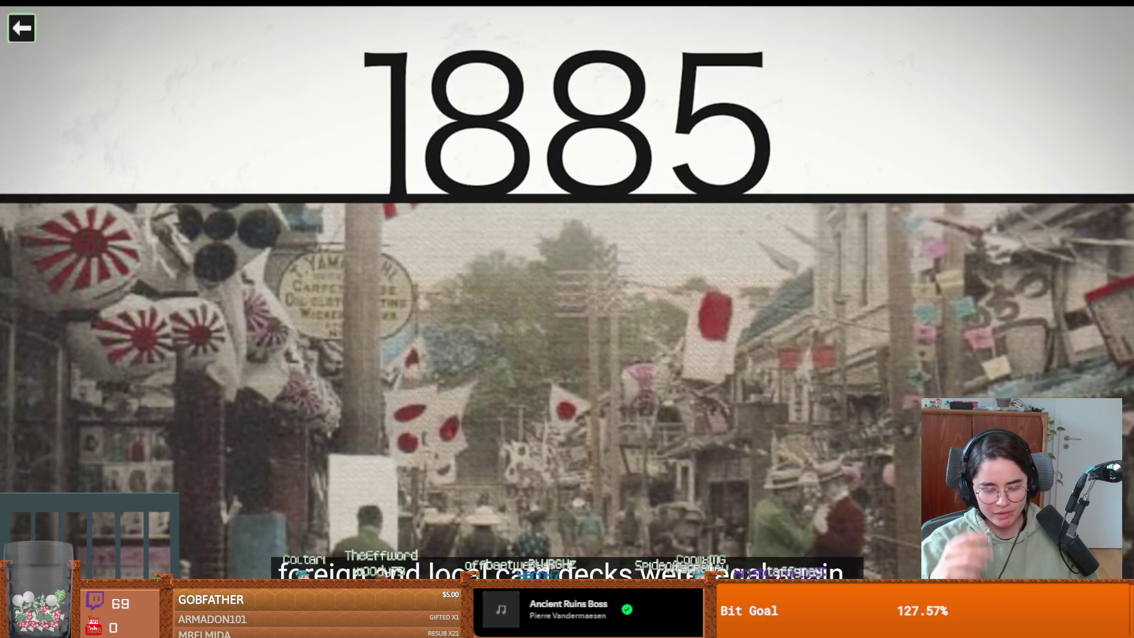
pyautogui.click(753, 324)
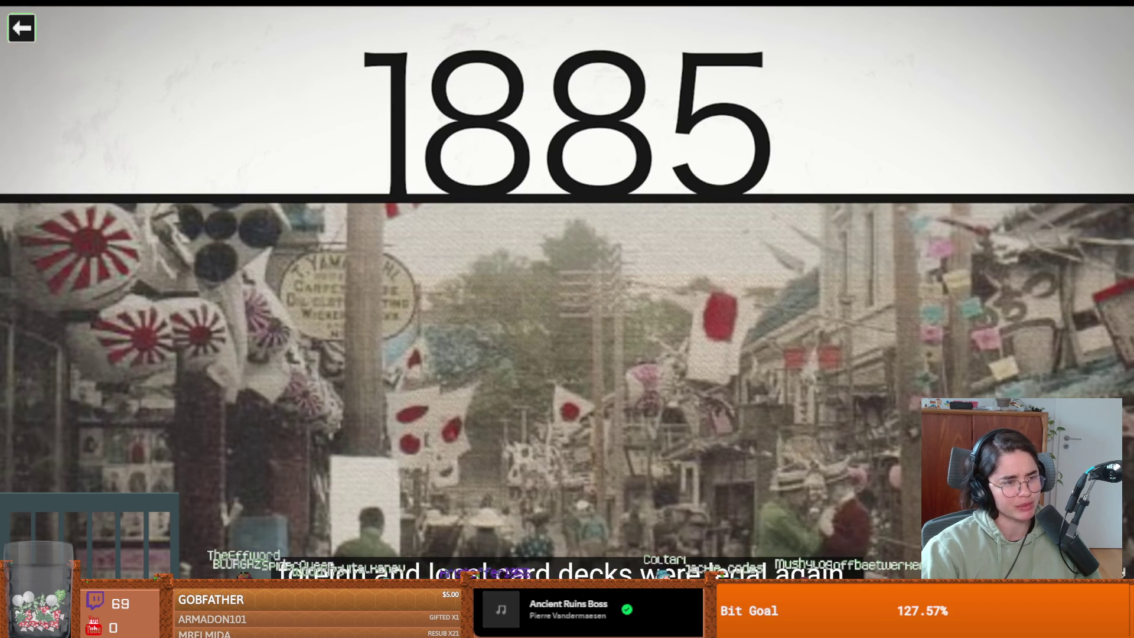
pyautogui.click(769, 308)
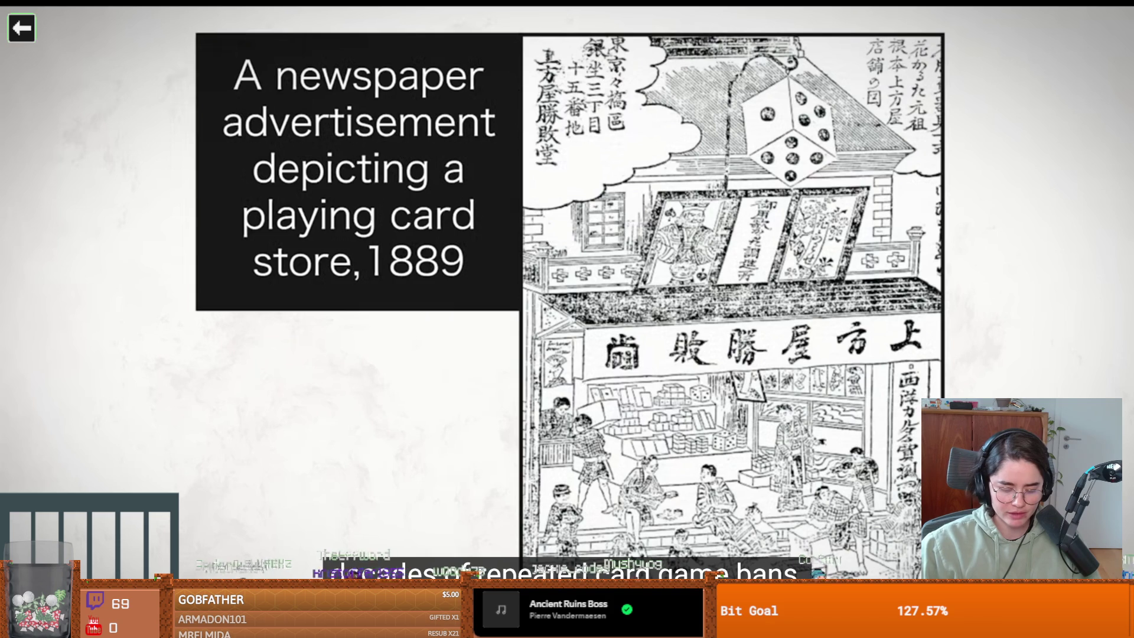
# Step: Toggle playback and let the documentary run on to Nintendo's original white-on-red logo
pyautogui.click(769, 308)
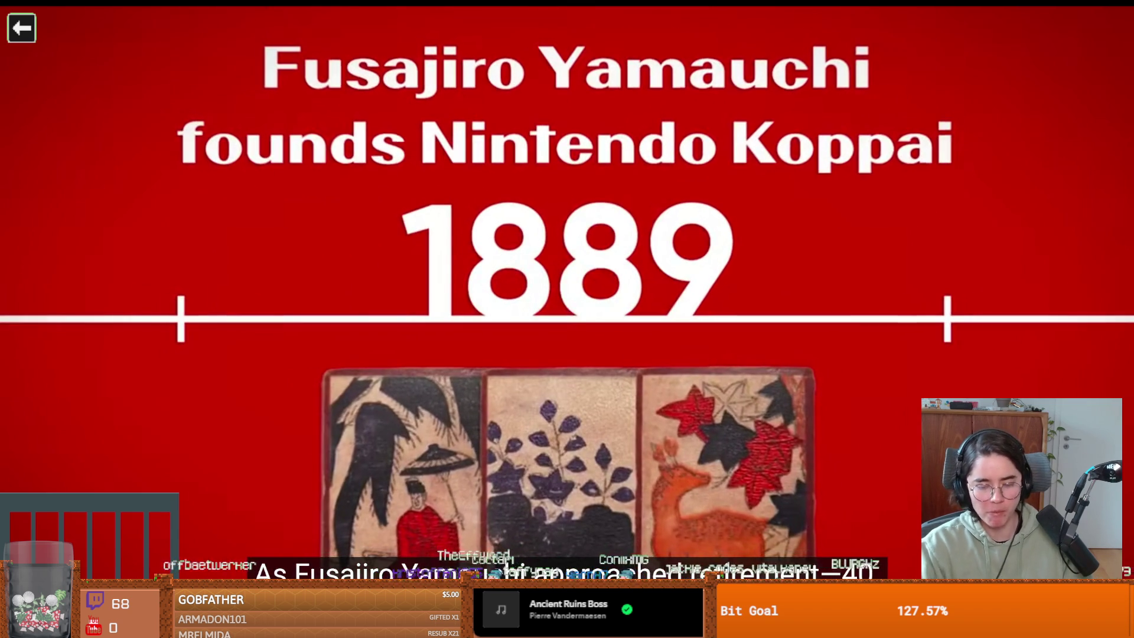
pyautogui.moveTo(767, 304)
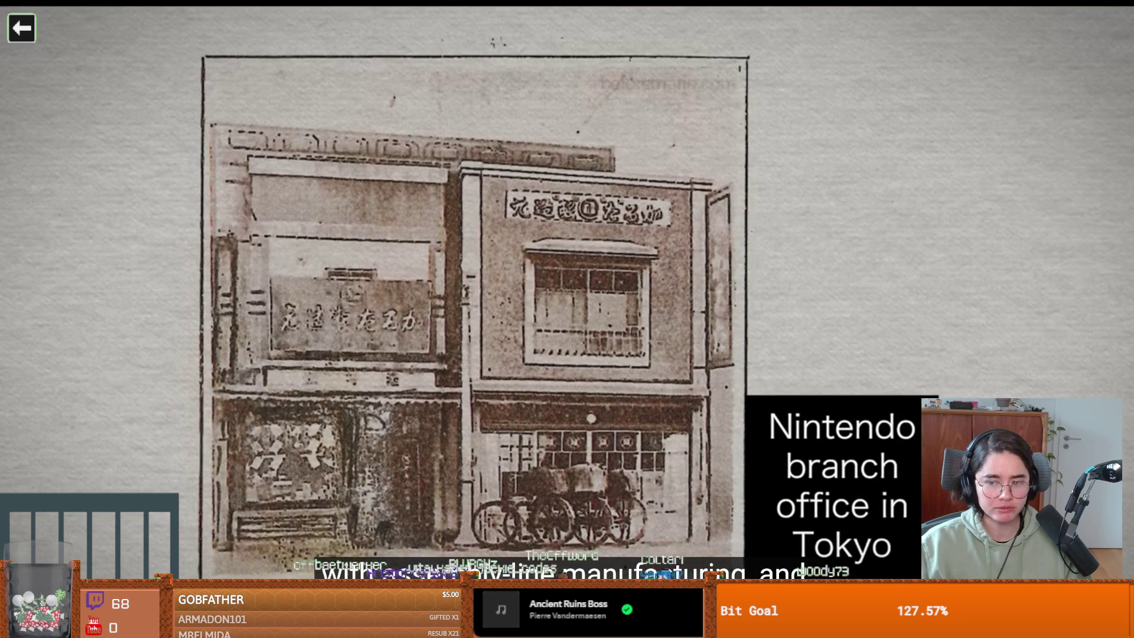
# Step: Pause the documentary on the Nintendo Tokyo branch office photo
pyautogui.click(768, 308)
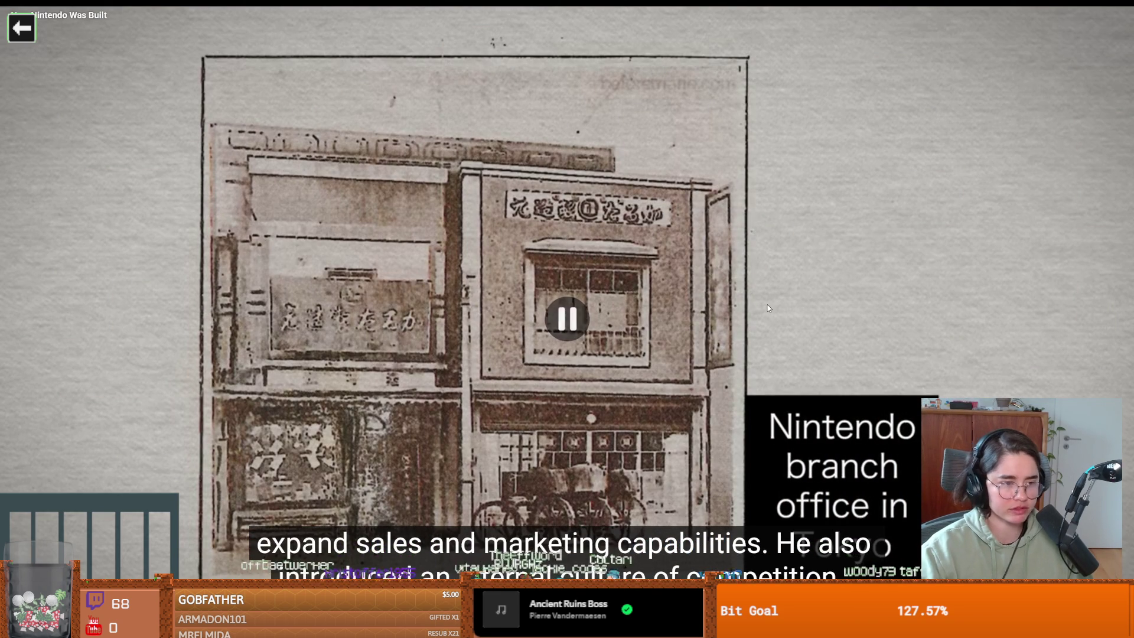
# Step: Resume the documentary and pause it on the boy's school-cap portrait
pyautogui.click(768, 308)
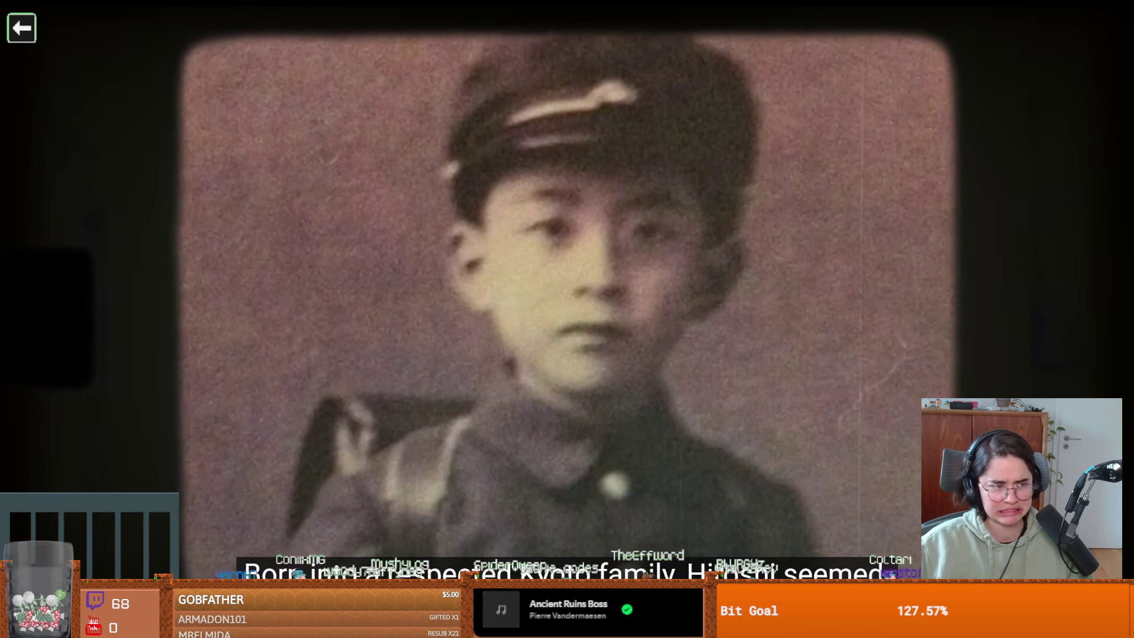
pyautogui.click(768, 308)
# Step: Resume playback and pause again on the 1949 staff commemoration photo
pyautogui.click(768, 308)
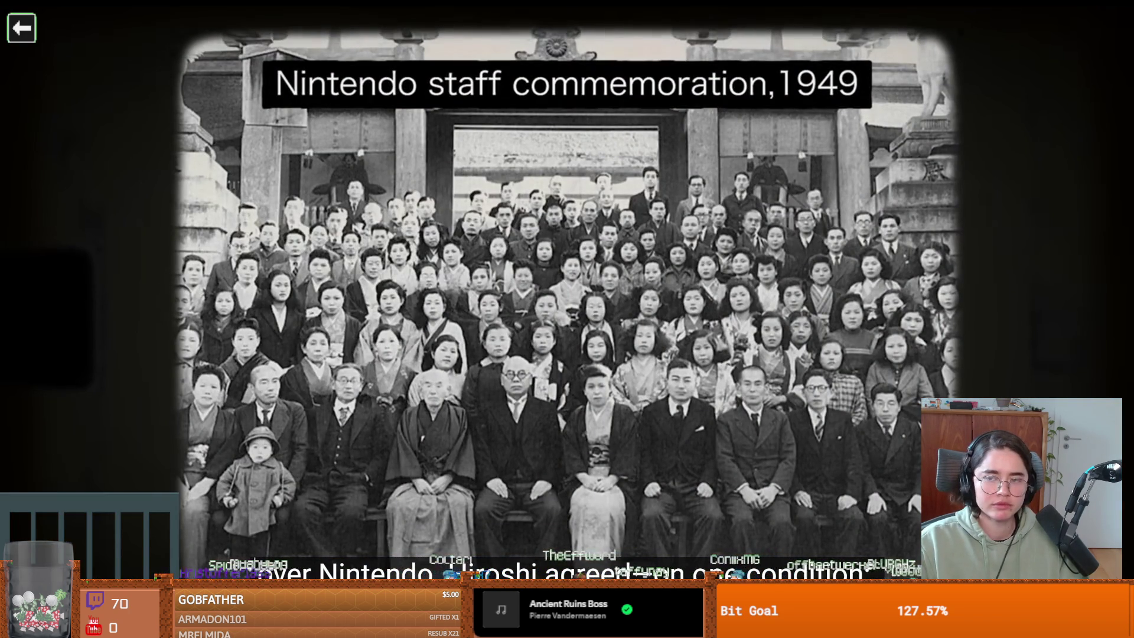
pyautogui.click(769, 307)
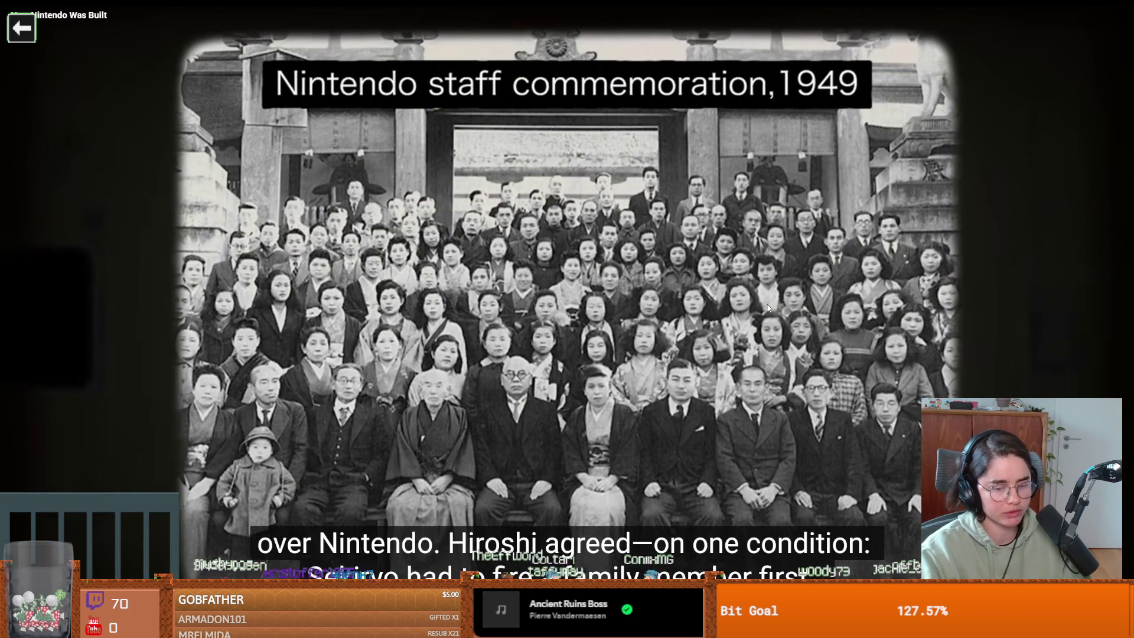
# Step: Resume and briefly pause the documentary, then leave the ball-launch game and restart playback
pyautogui.click(769, 307)
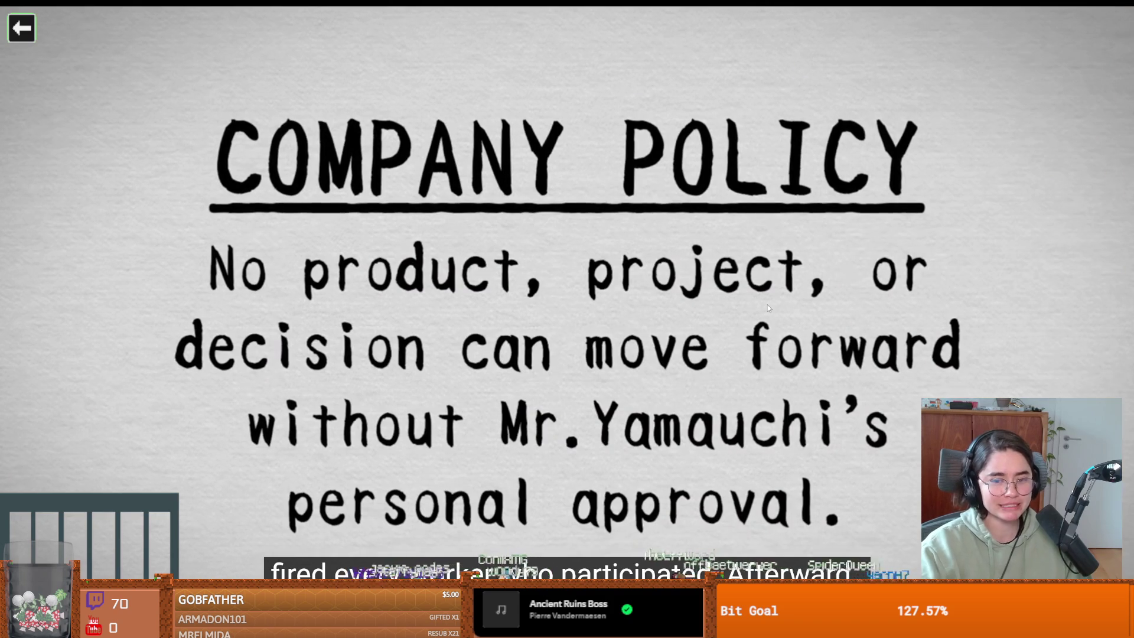
pyautogui.click(769, 308)
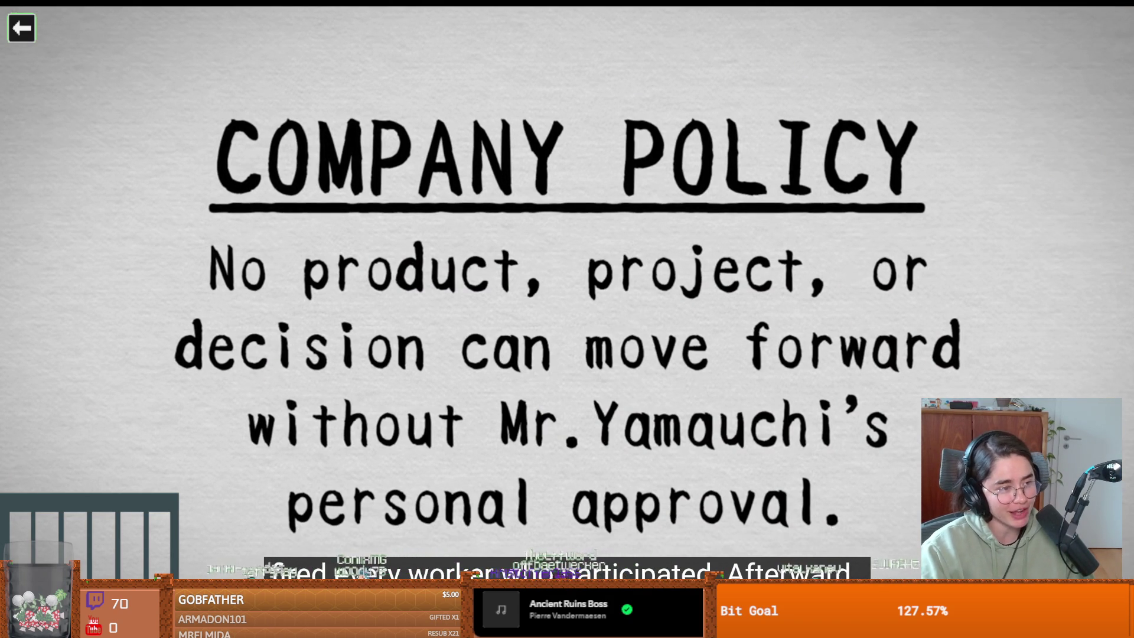
pyautogui.click(769, 309)
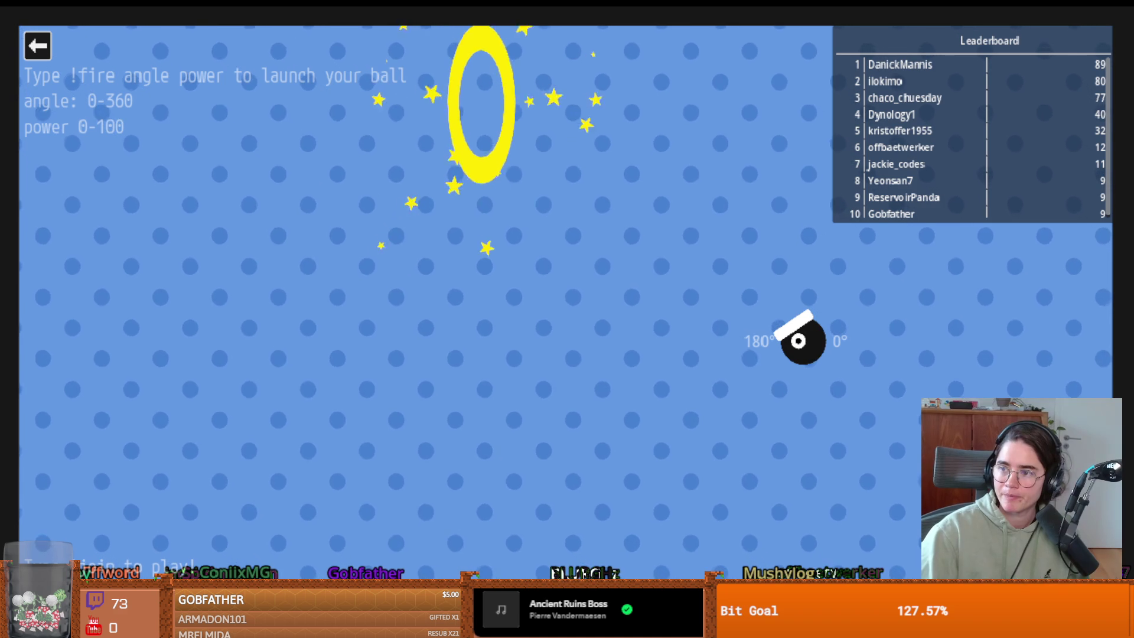
pyautogui.click(39, 55)
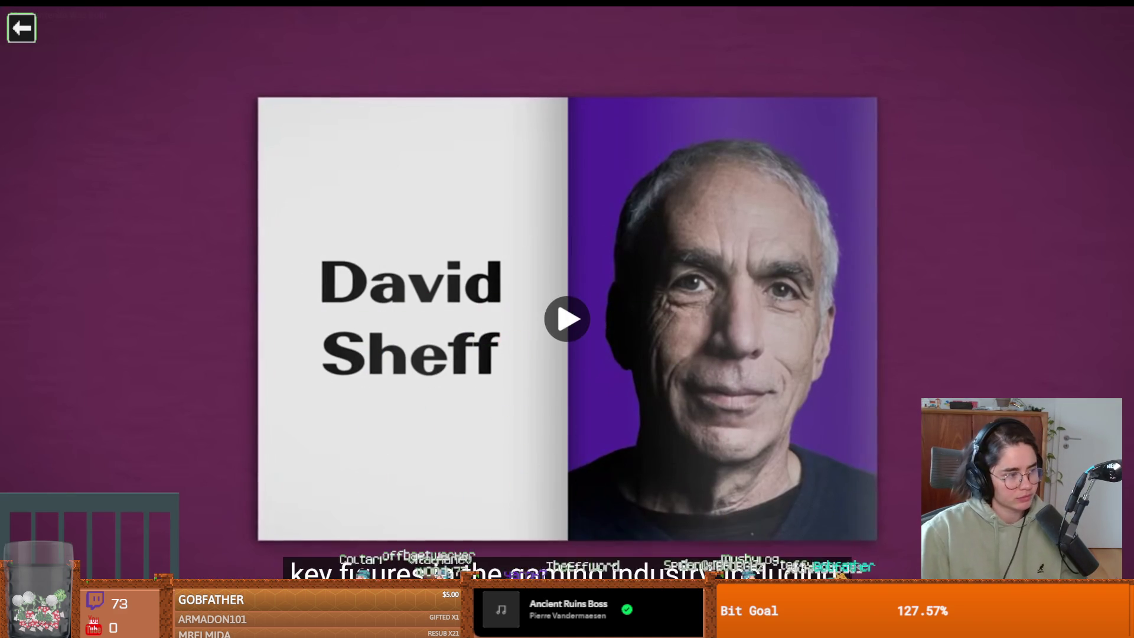
pyautogui.click(675, 310)
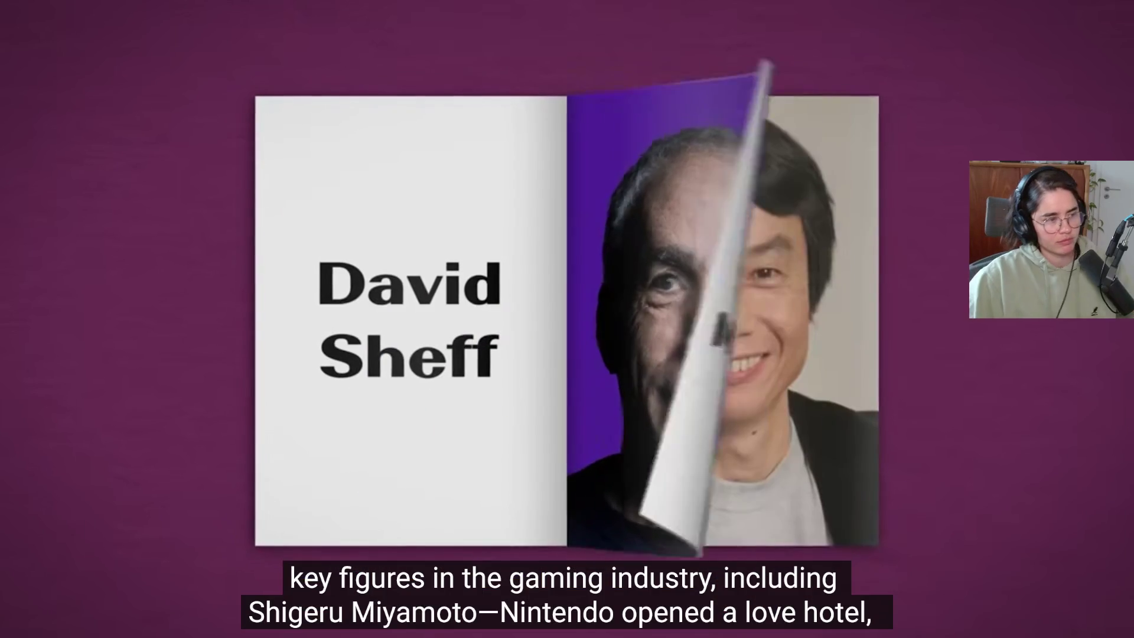
pyautogui.moveTo(60, 383)
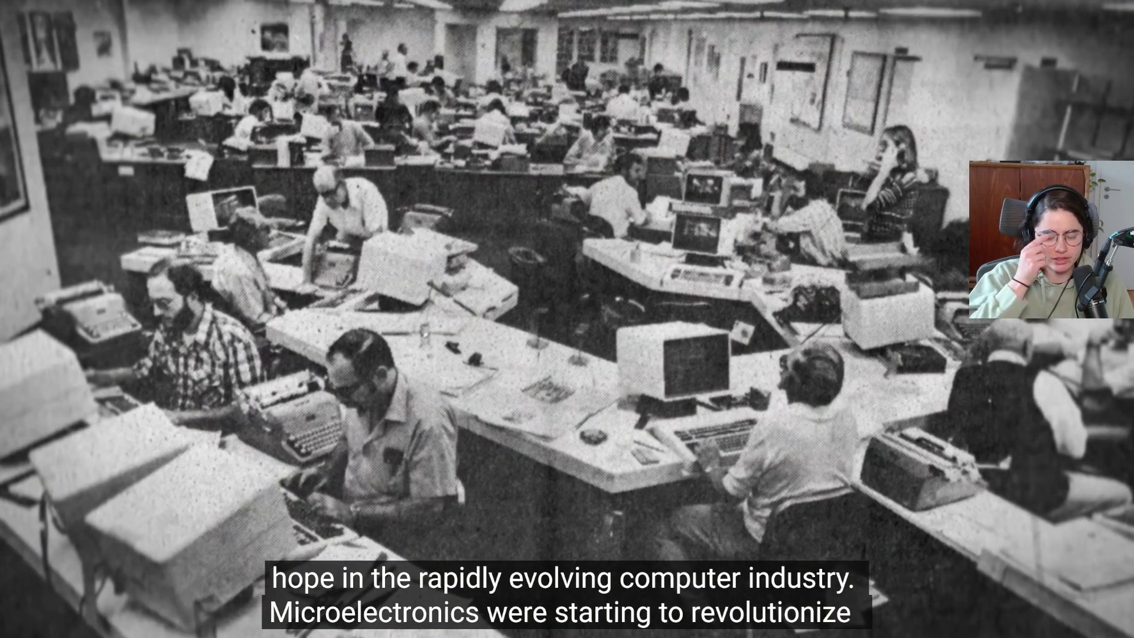
pyautogui.moveTo(169, 268)
pyautogui.click(345, 263)
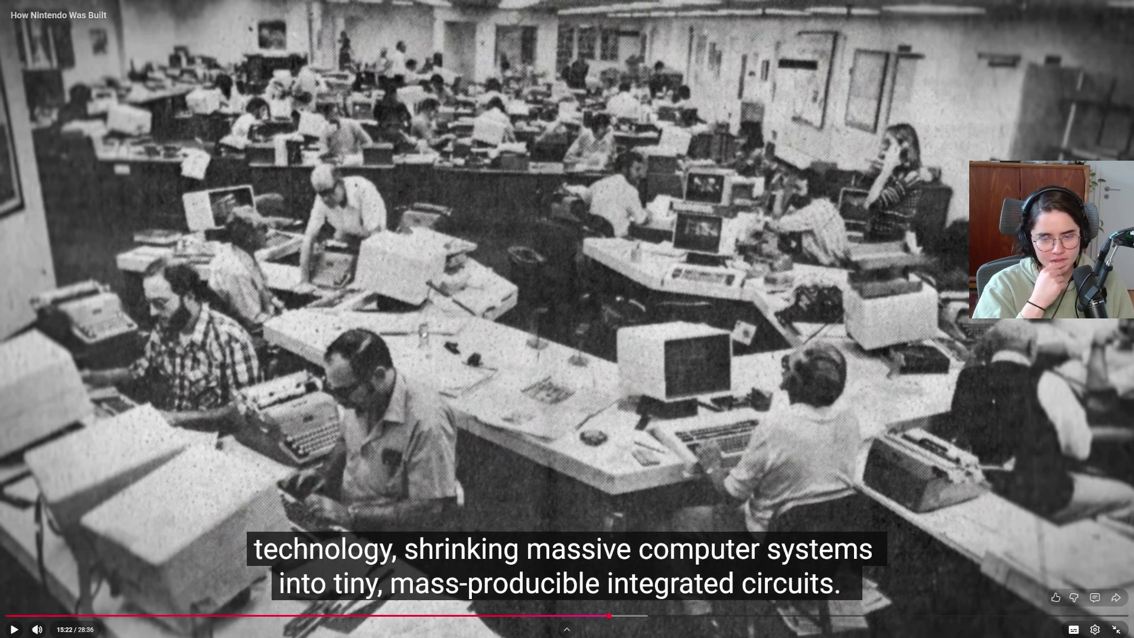
pyautogui.moveTo(289, 306)
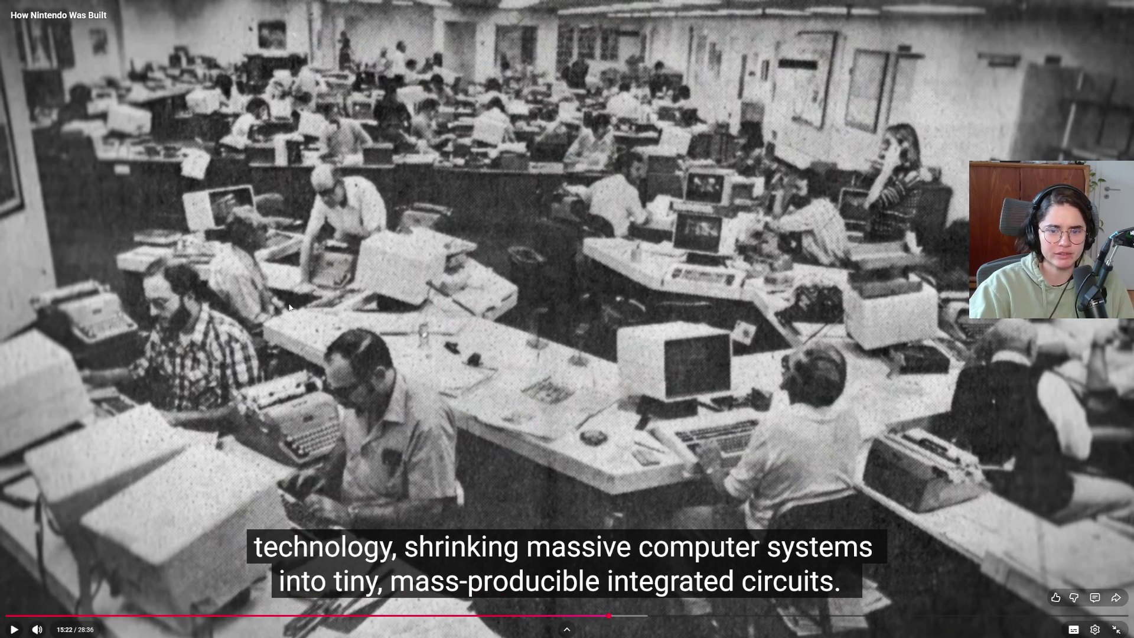
pyautogui.click(441, 317)
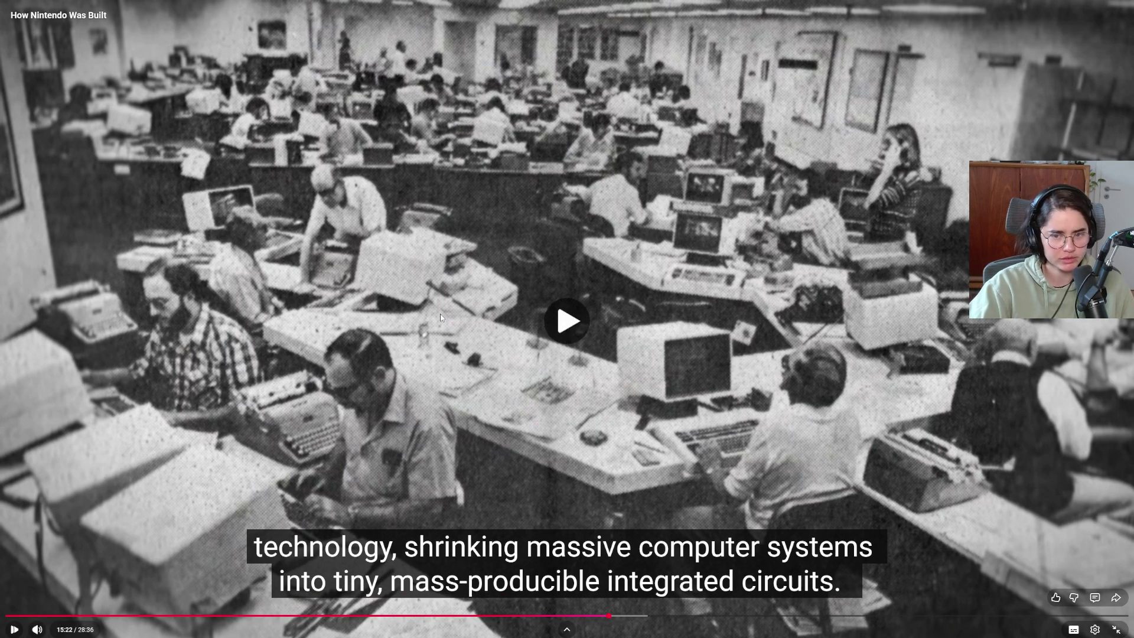